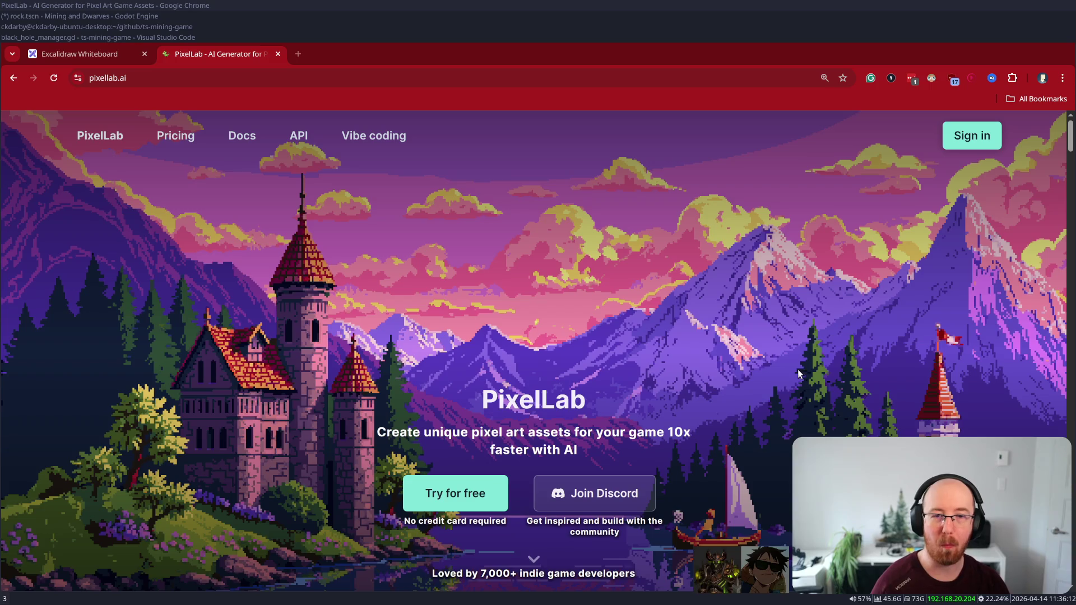
- Scroll the pixellab.ai homepage past the feature cards to 'Bring your scenes to life'
scroll(667, 376, down, 6)
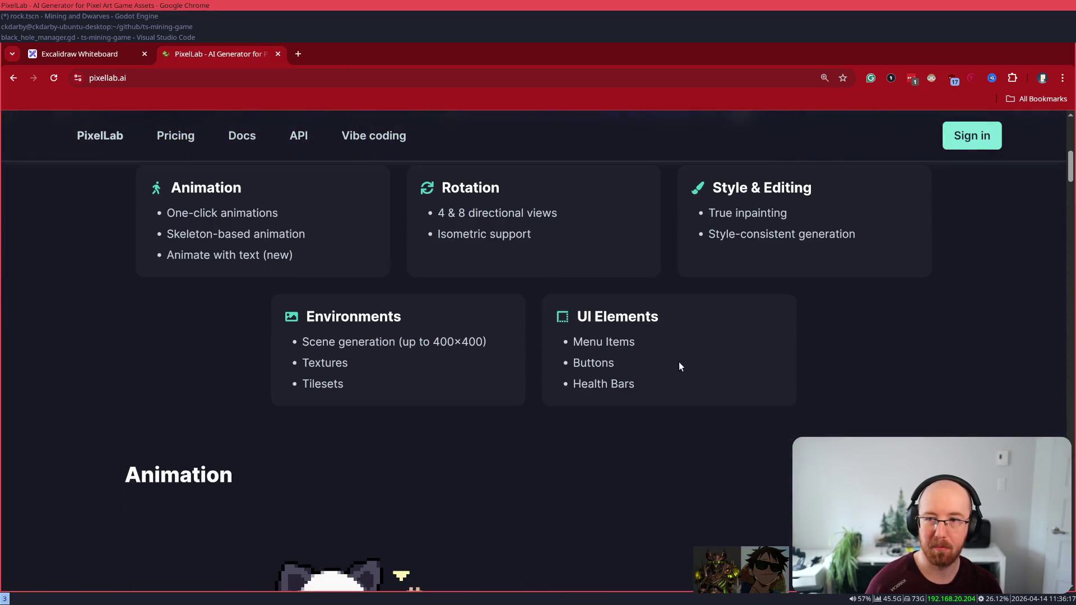
scroll(689, 364, down, 5)
scroll(702, 358, down, 3)
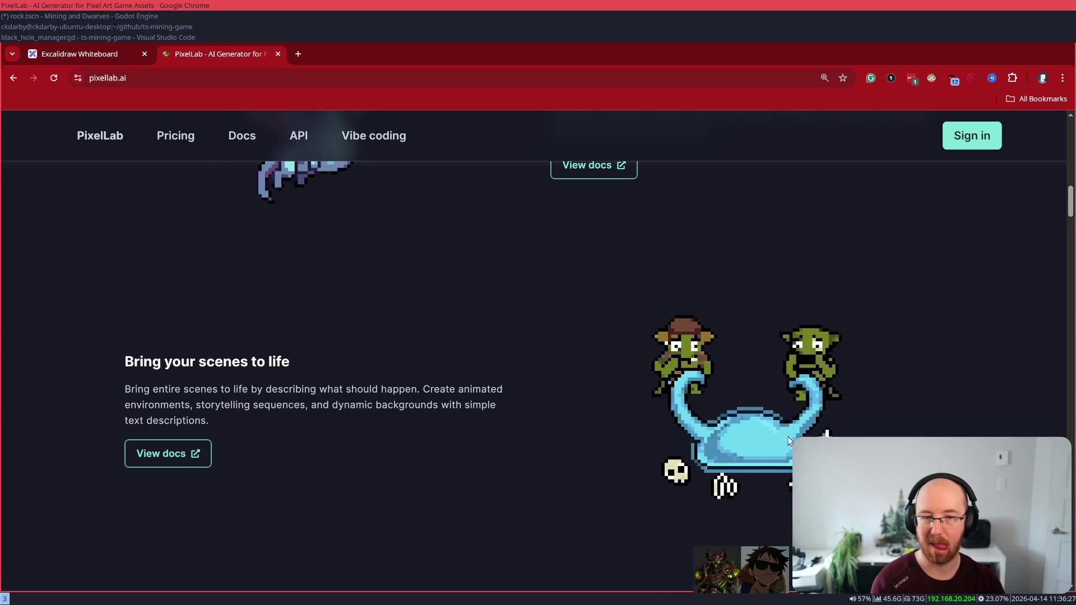
- Scroll past the Rotation and 'Characters and objects' sections to the concept-art-to-sprite showcase
scroll(787, 441, down, 3)
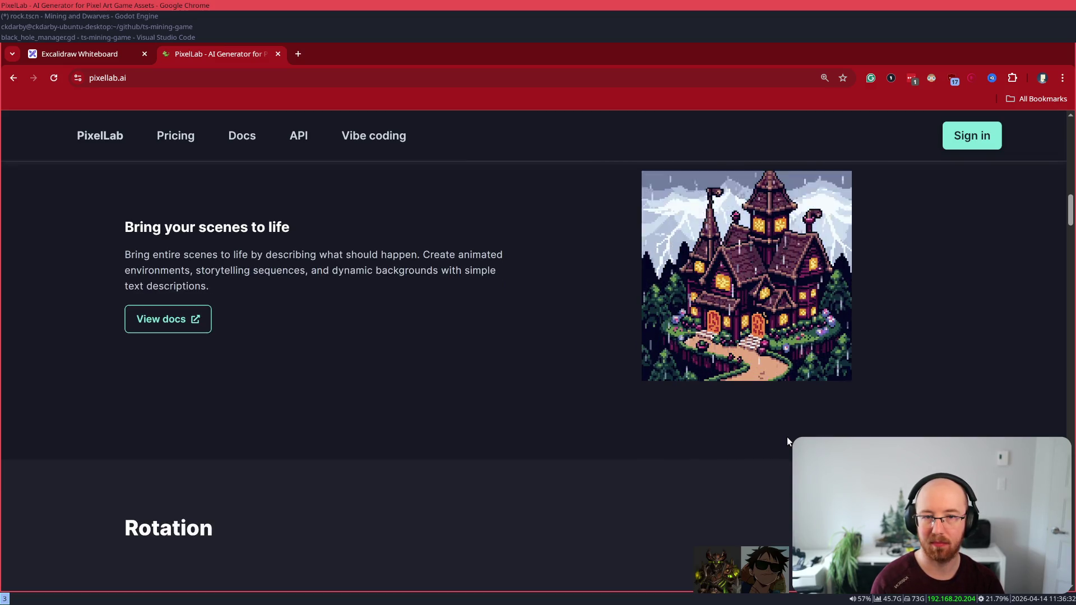
scroll(782, 448, down, 10)
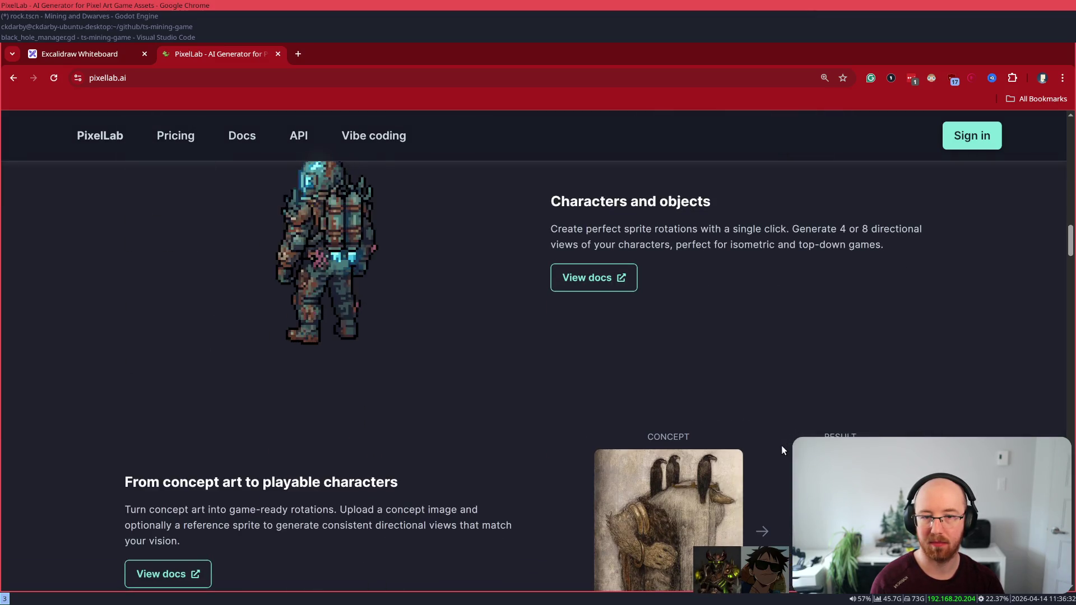
scroll(782, 450, down, 2)
scroll(782, 450, down, 2)
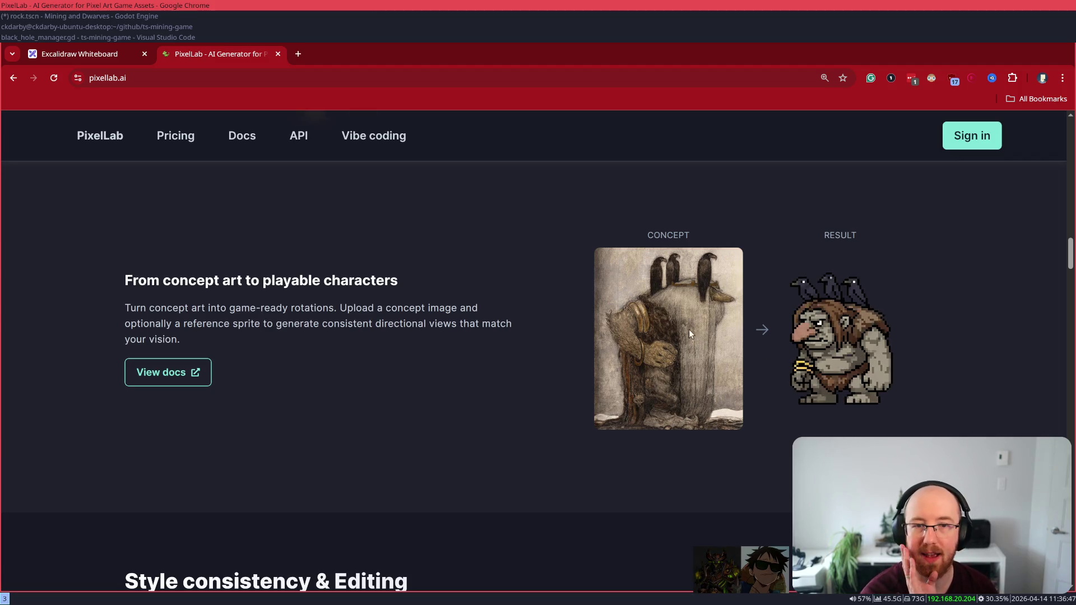
- View the next concept-to-sprite example and the pricing tiers, then switch to VS Code's black_hole_manager.gd
drag(796, 339, 859, 345)
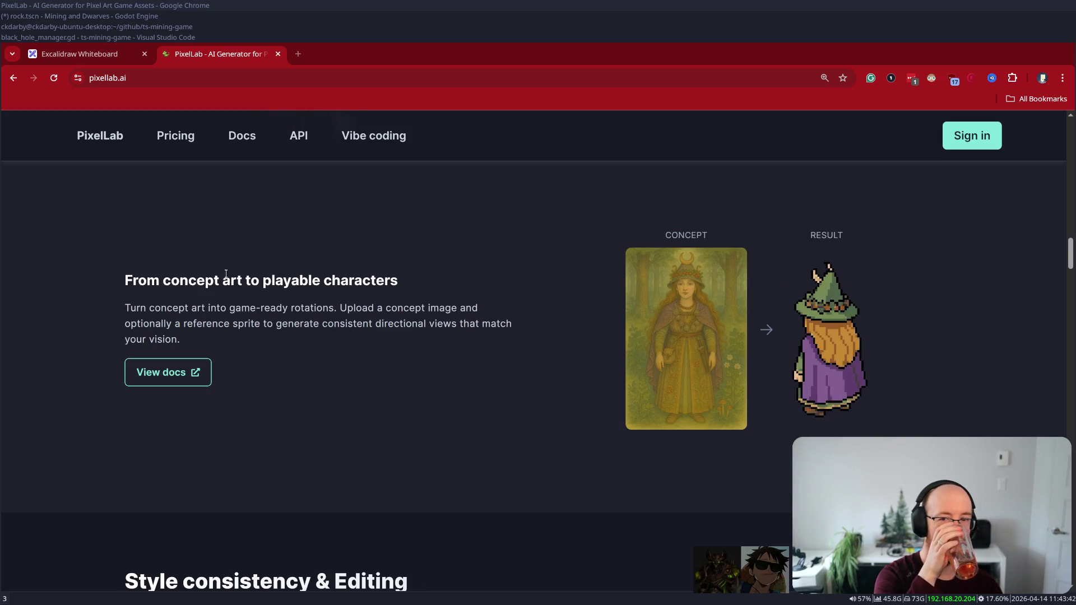
click(178, 135)
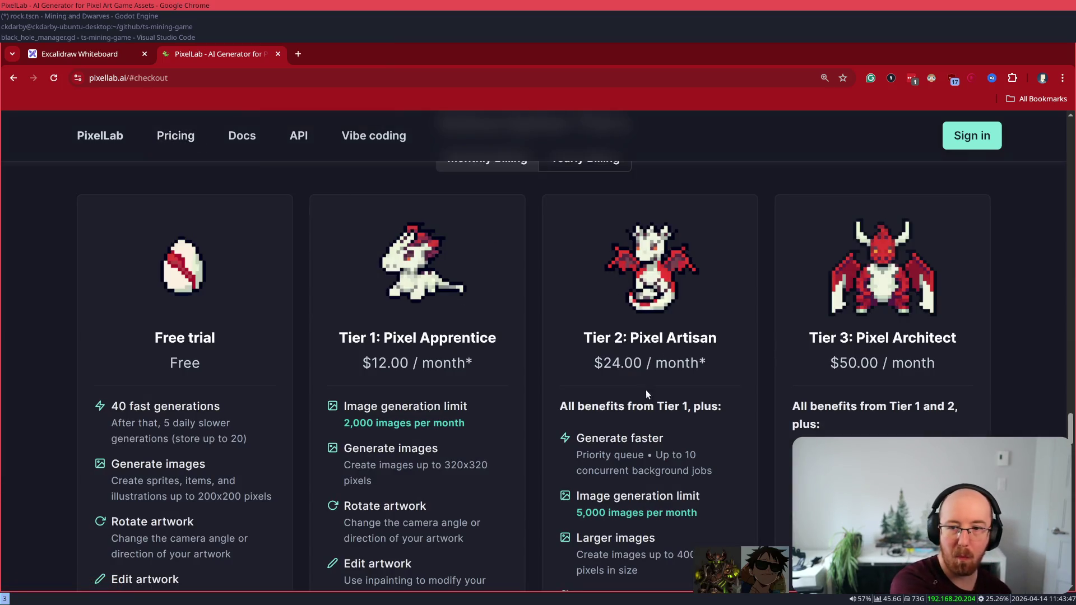
scroll(445, 448, down, 5)
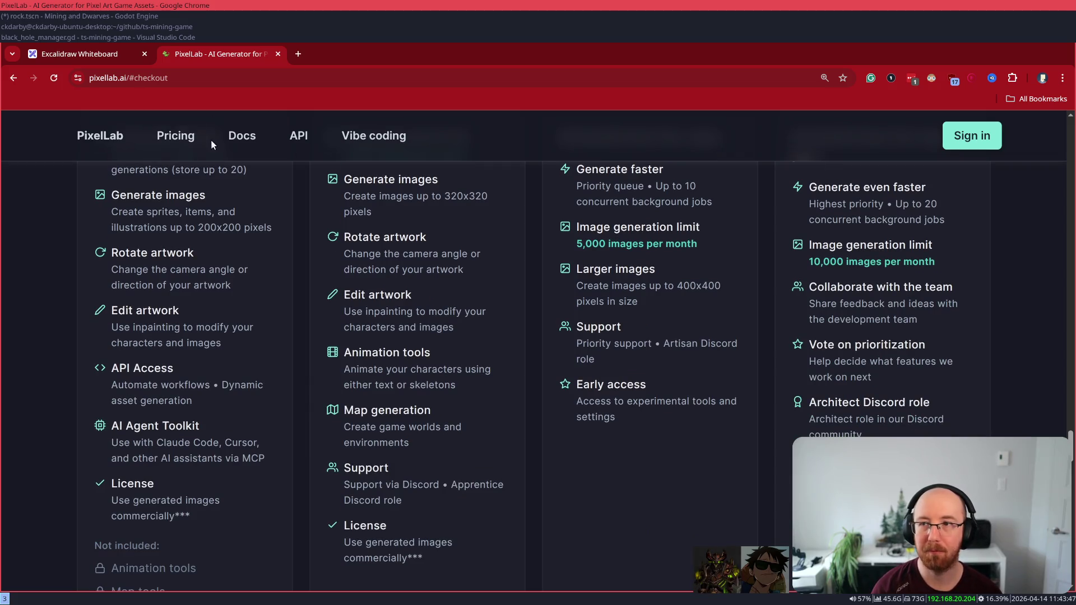
click(67, 37)
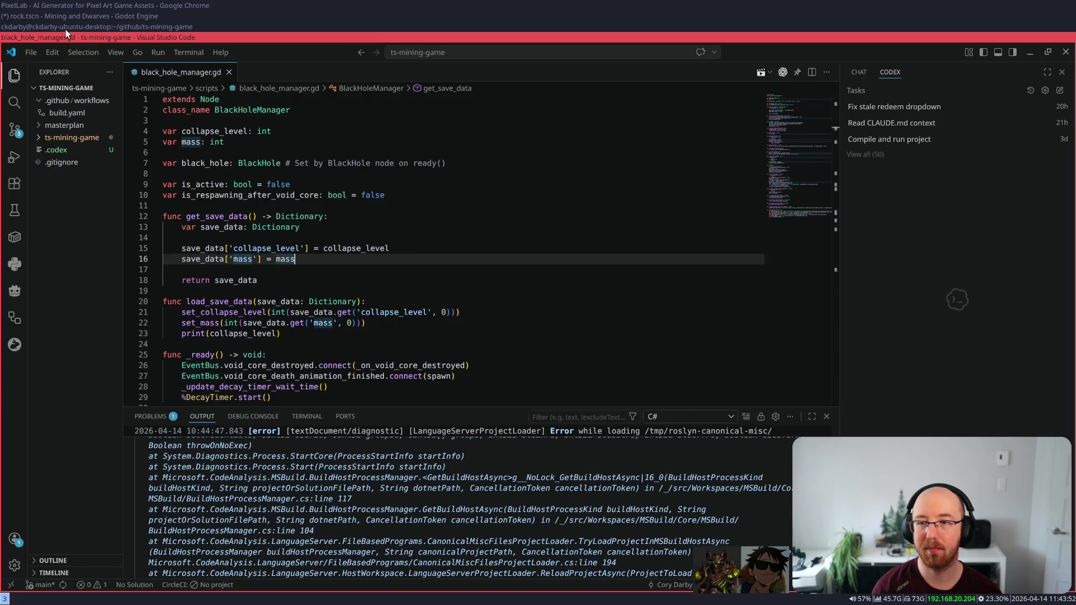
- Cycle through the terminal, Godot and VS Code, closing the editor tab at get_save_data
click(65, 28)
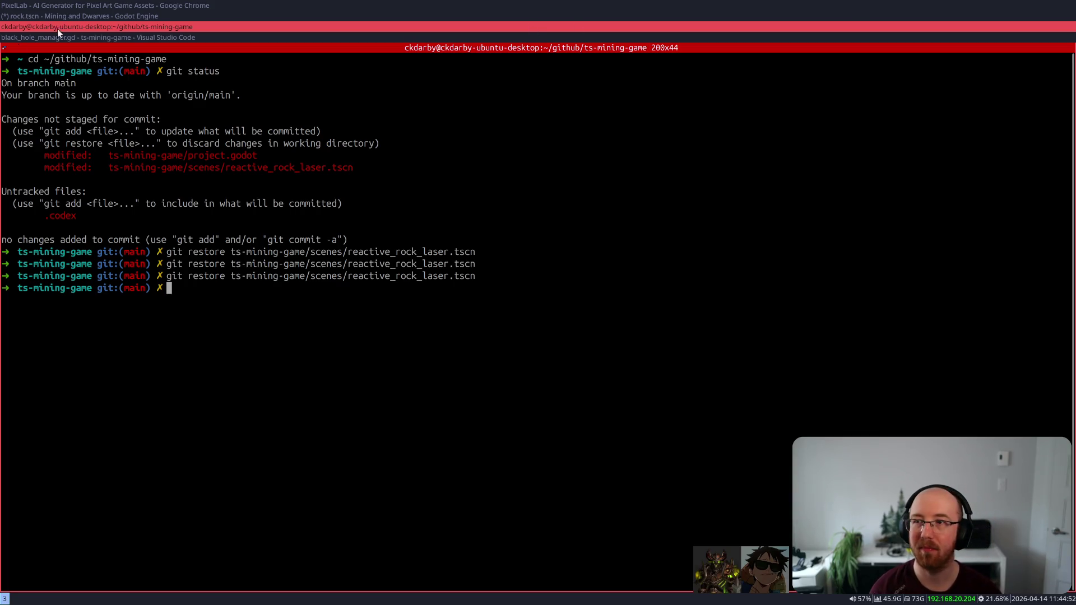
click(50, 16)
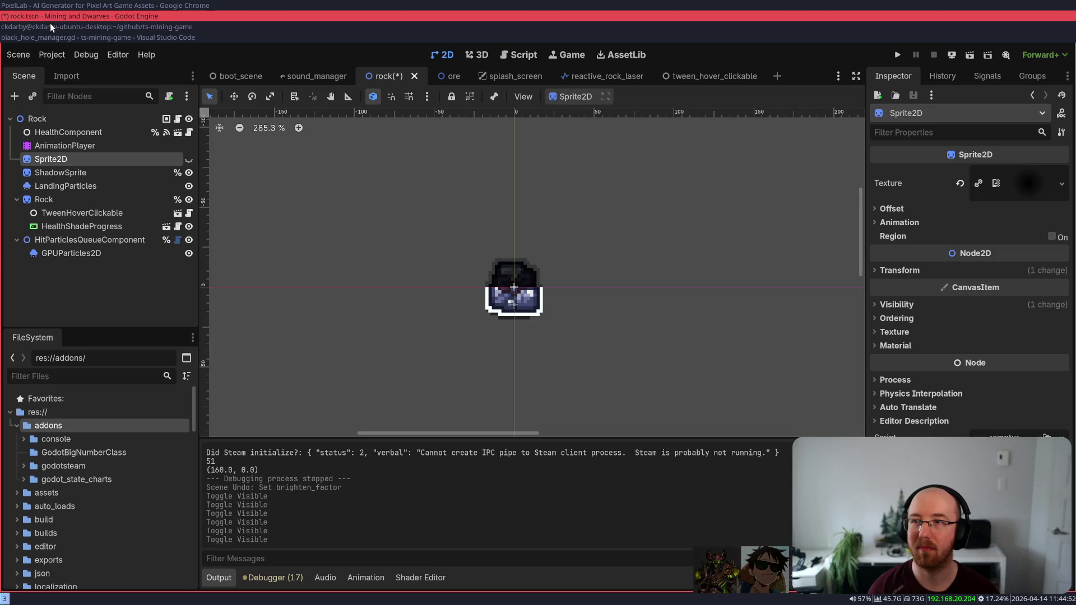
click(50, 36)
click(314, 216)
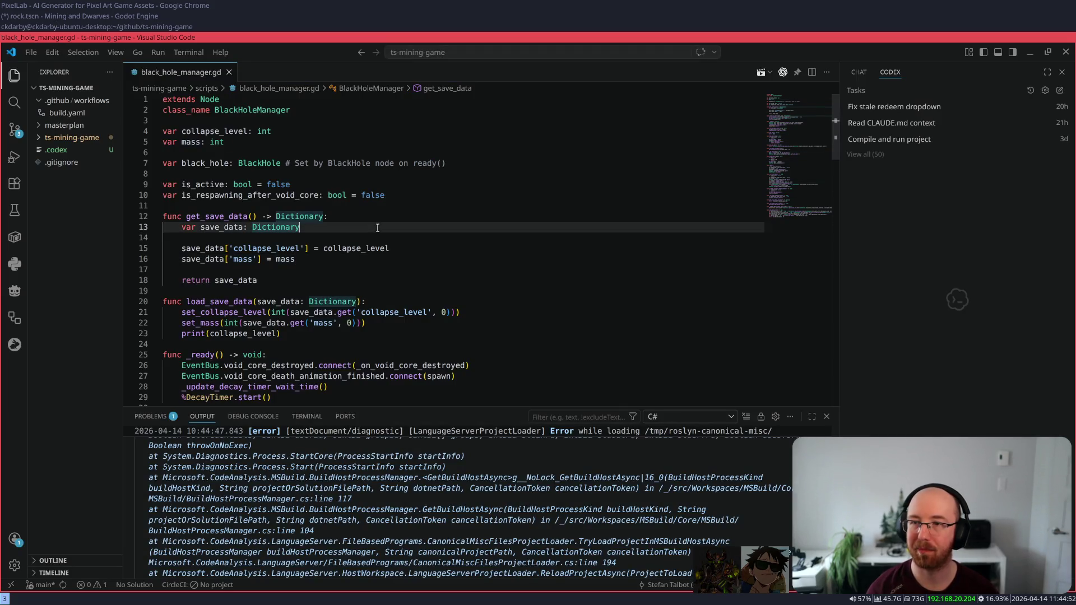
key(ctrl+w)
- Return via Godot to Chrome's PixelLab page and open the Vibe Coding toolkit page
click(63, 15)
click(63, 5)
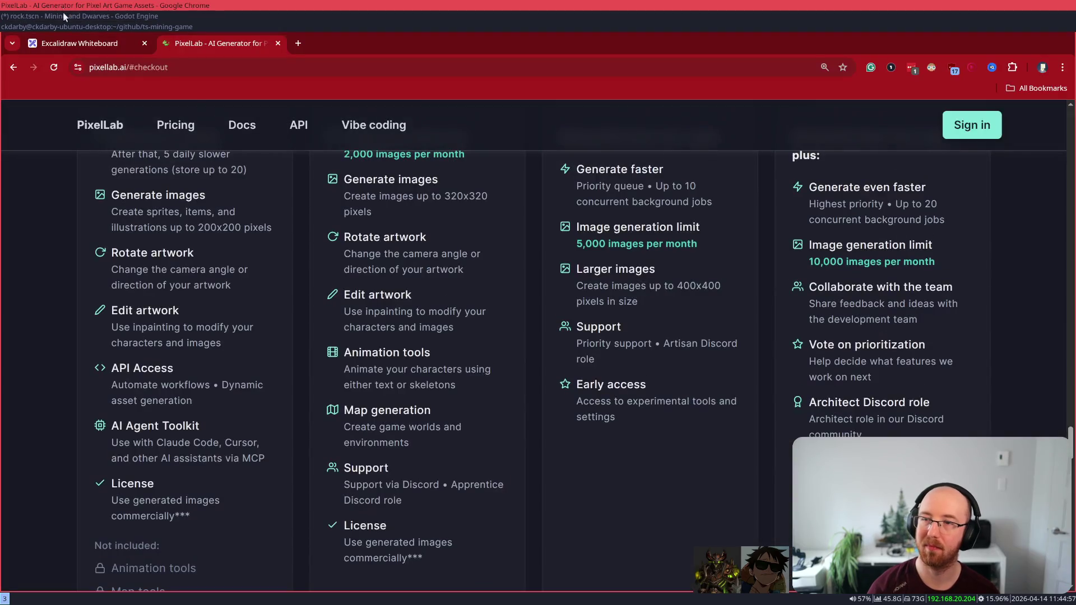
click(373, 125)
- Look over the Vibe Coding AI Toolkit page, briefly selecting its heading text
scroll(313, 378, down, 4)
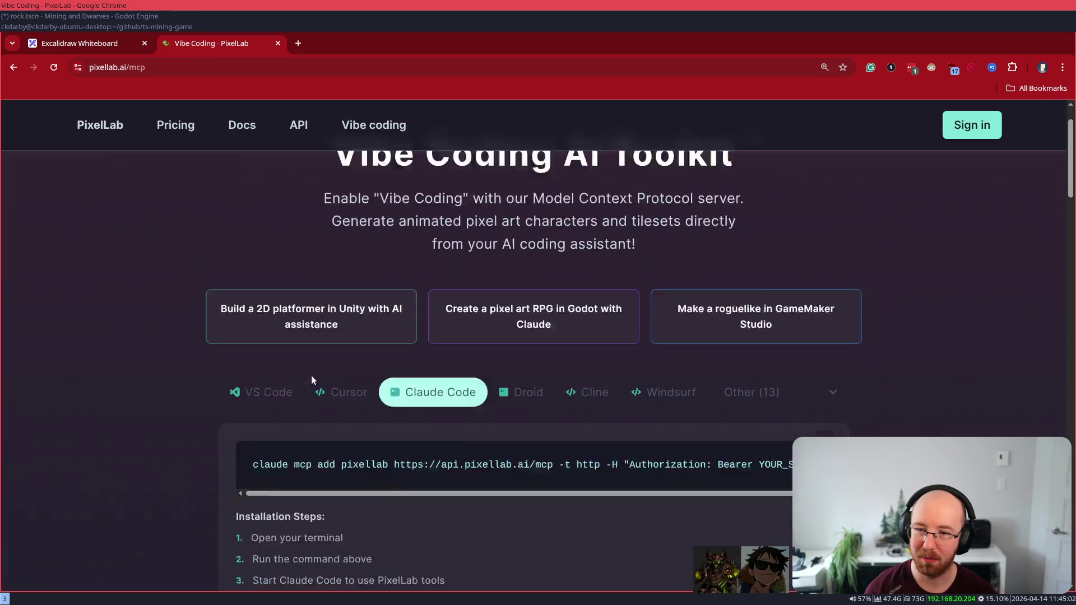
scroll(314, 379, up, 4)
drag(431, 216, 733, 218)
click(462, 217)
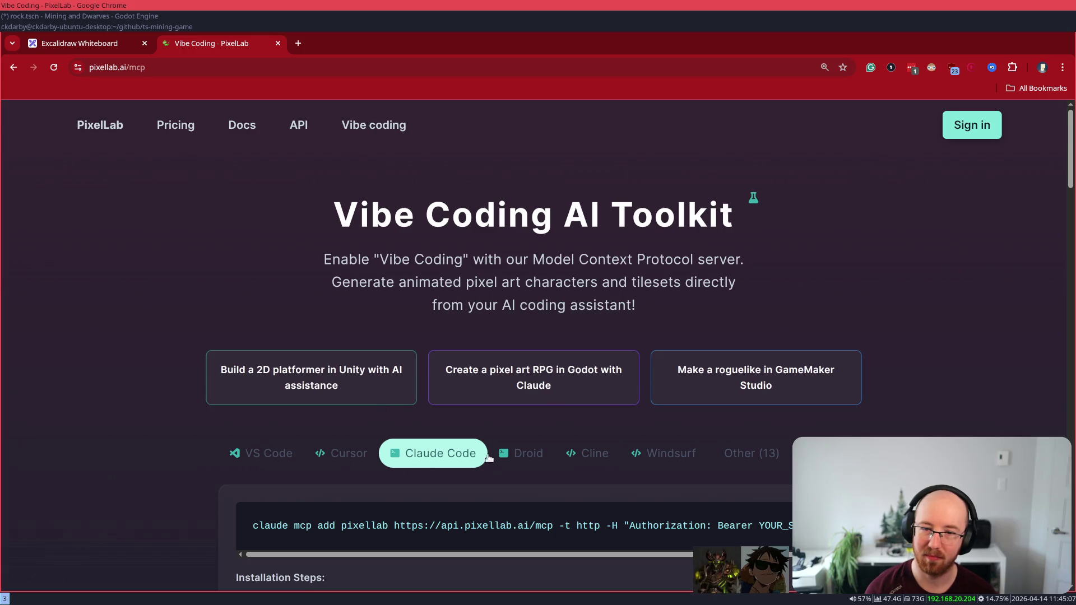
- Expand the 'Other (13)' list of AI assistants and choose Codex CLI
click(762, 457)
scroll(992, 392, down, 6)
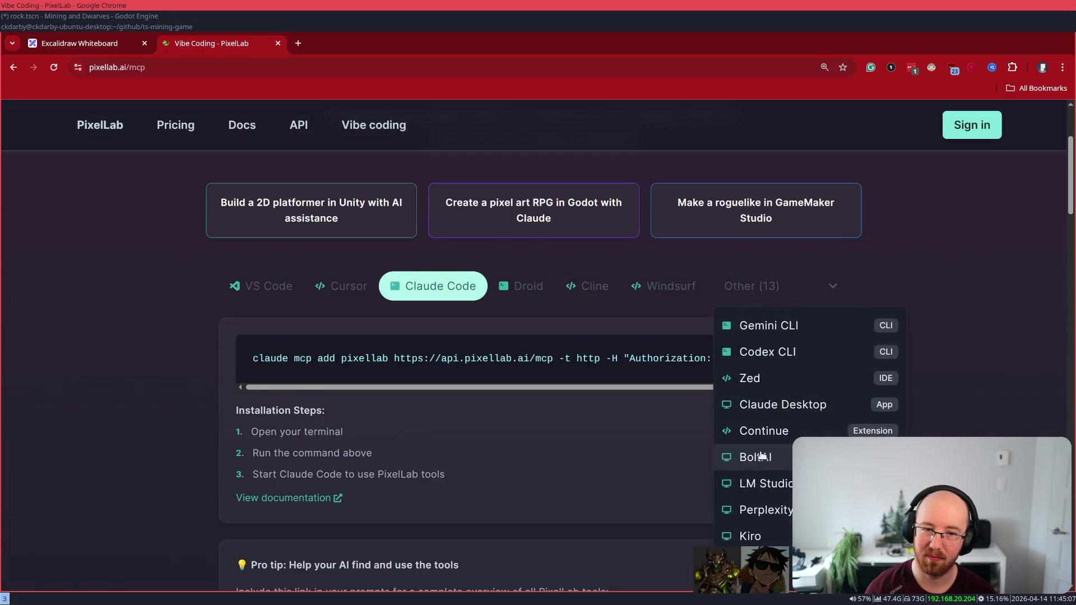
scroll(947, 418, up, 2)
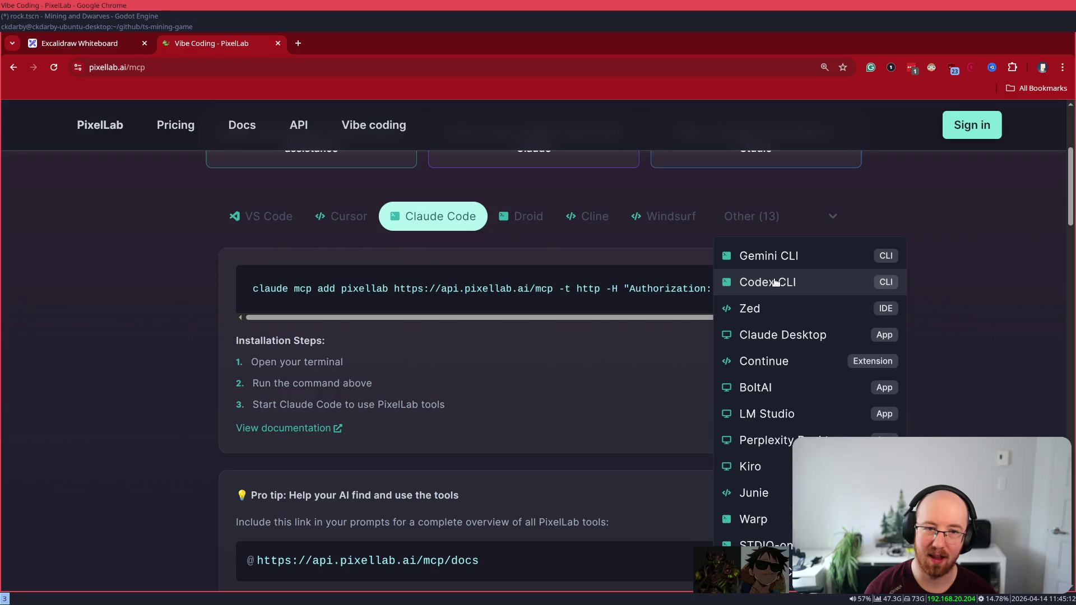
click(776, 282)
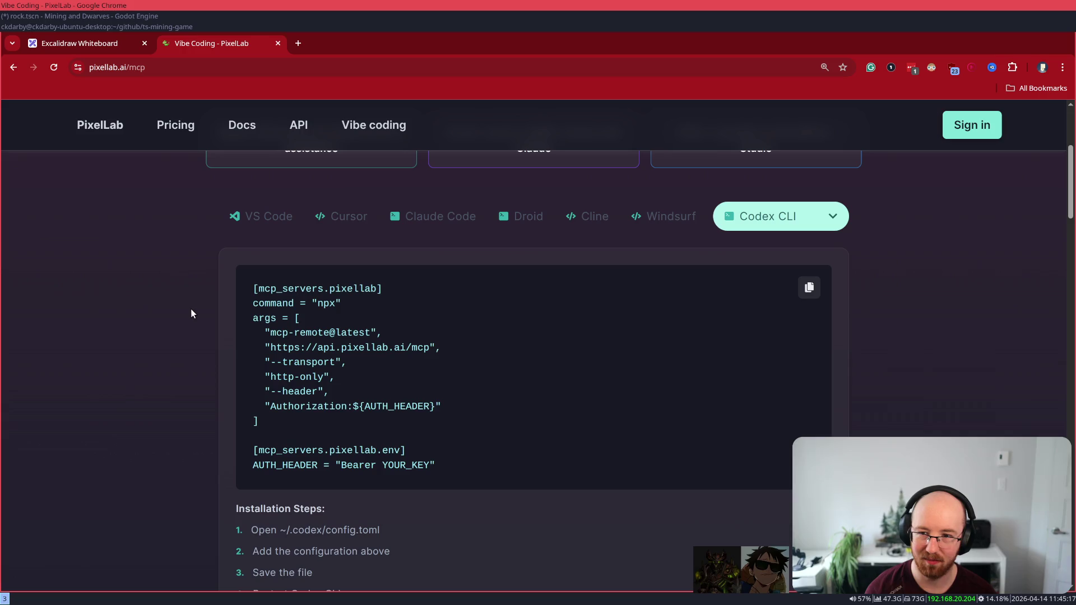
- Review the Codex CLI npx mcp-remote snippet for ~/.codex/config.toml, then leave the browser
scroll(191, 312, down, 2)
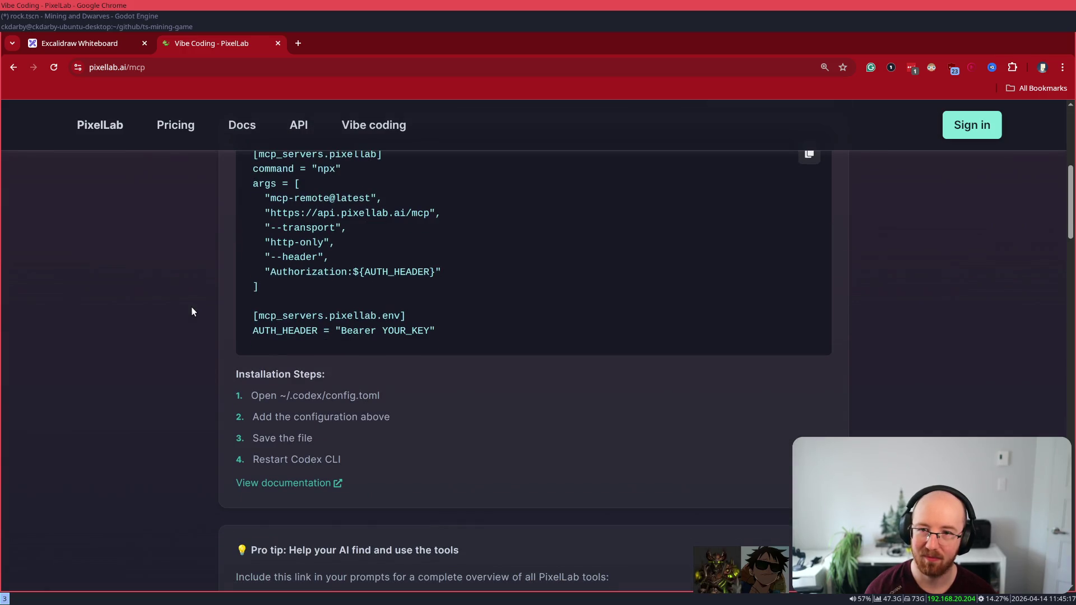
scroll(191, 312, up, 2)
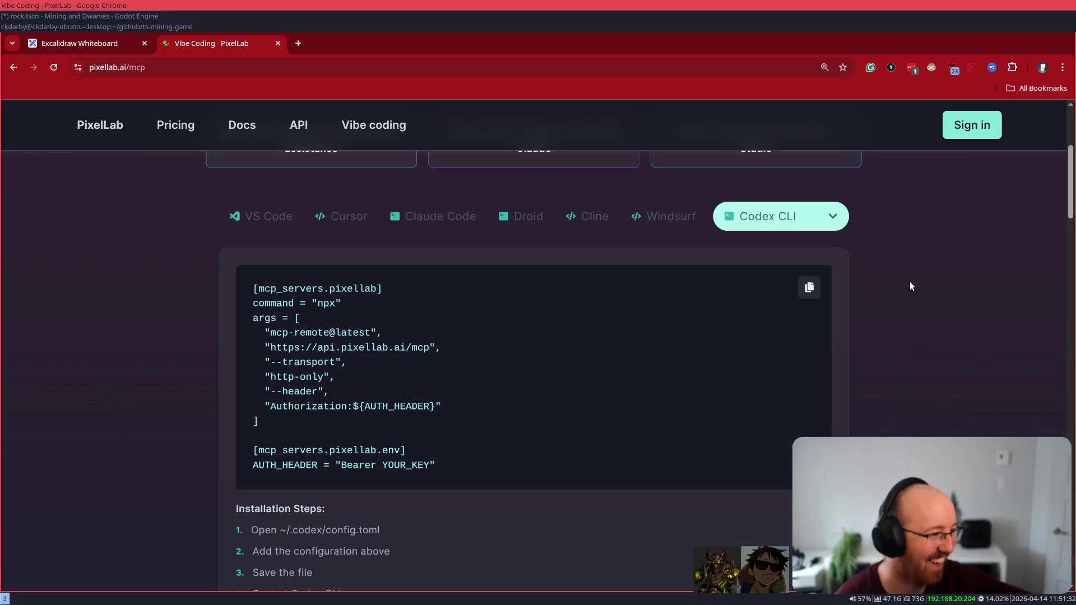
key(super+d)
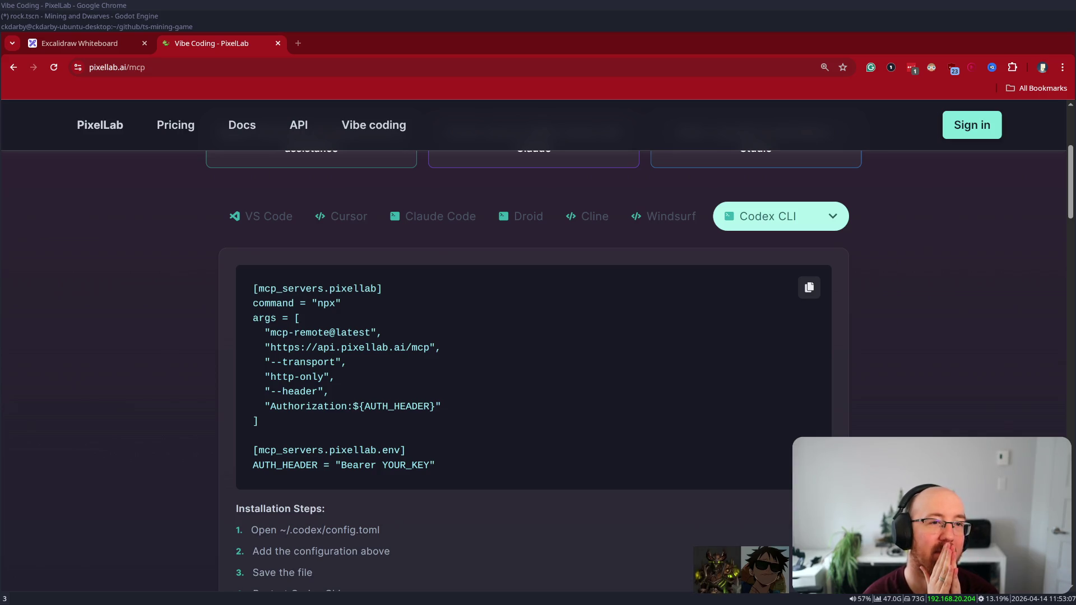
- Open tween_hover_clickable.gd in Godot with the caret on line 42, then launch a new terminal
click(151, 15)
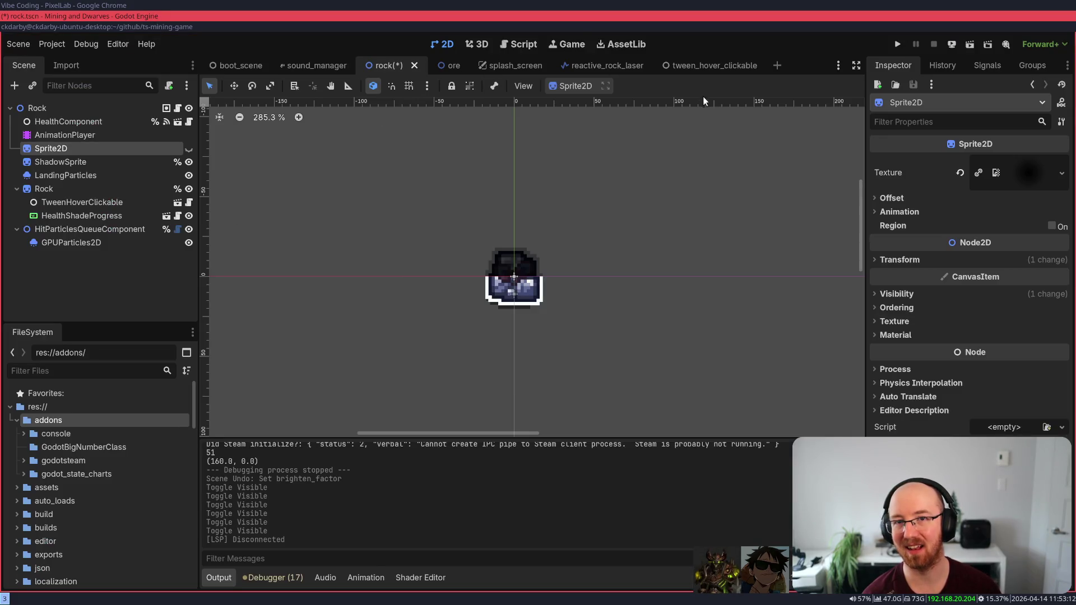
click(518, 44)
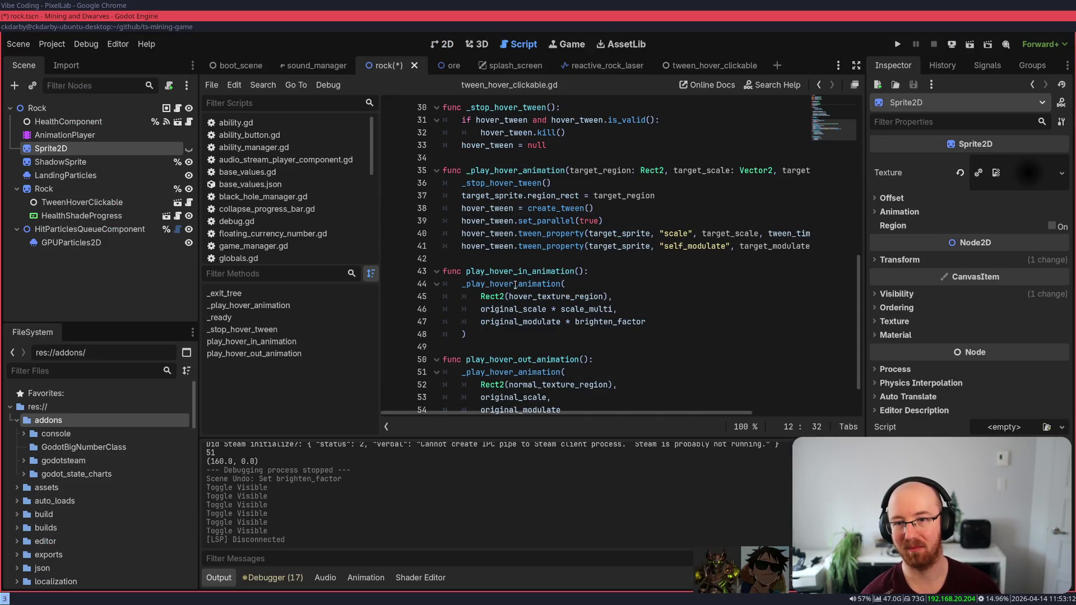
click(529, 260)
key(super+Return)
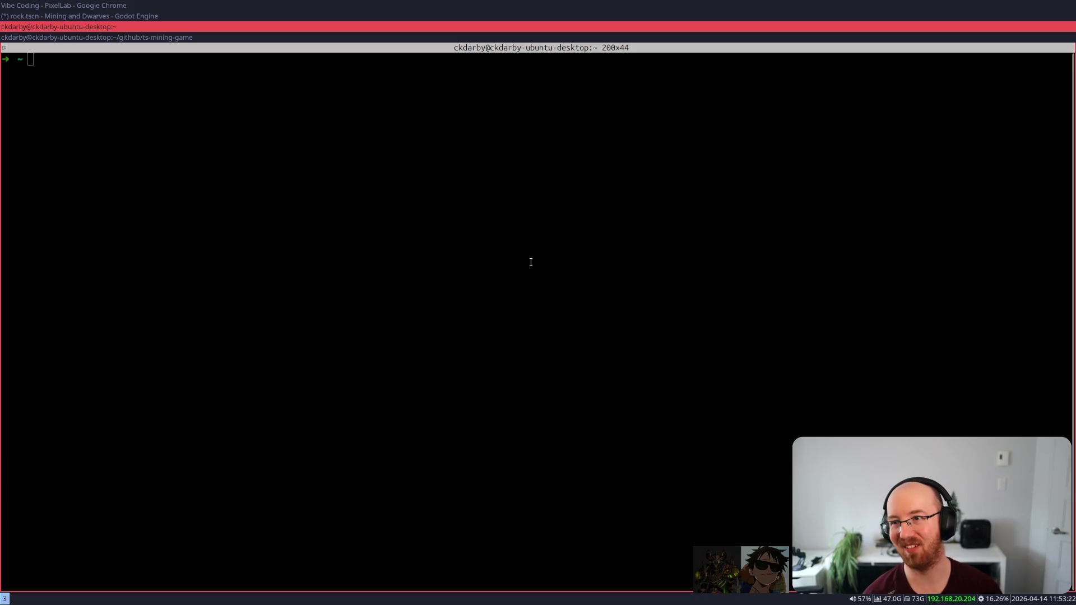
- Delete the stray text on line 42 of the hover tween script, then open another terminal
key(super+Up)
key(shift+Home)
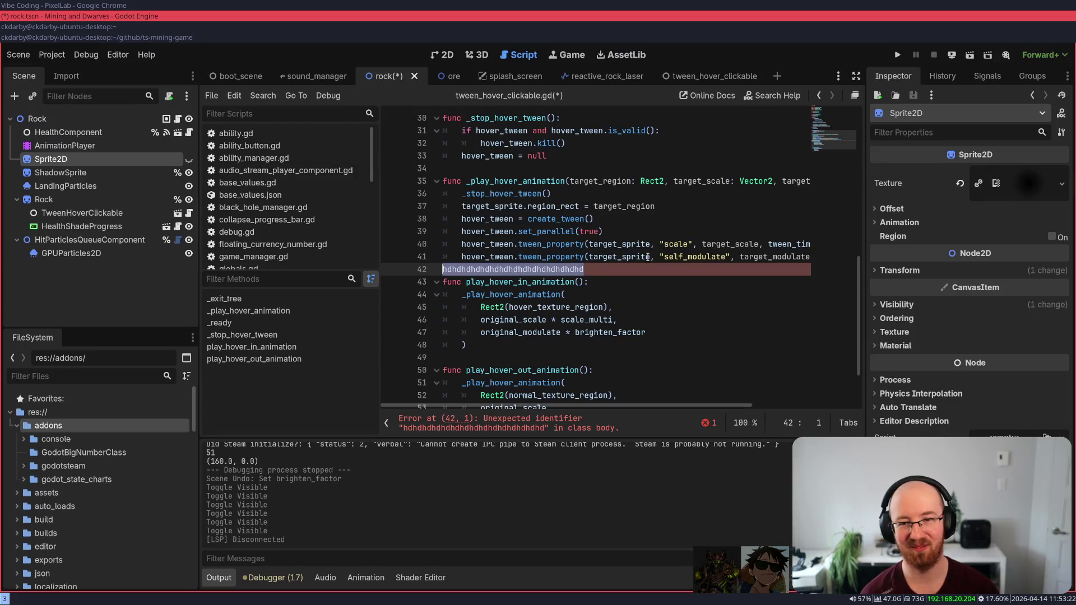
key(BackSpace)
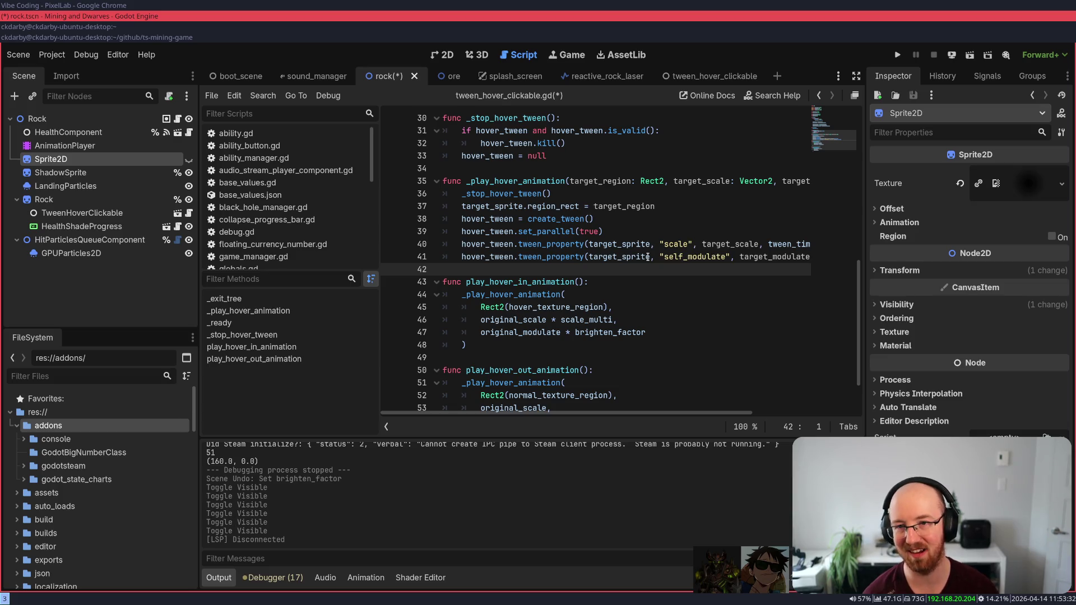
key(super+Return)
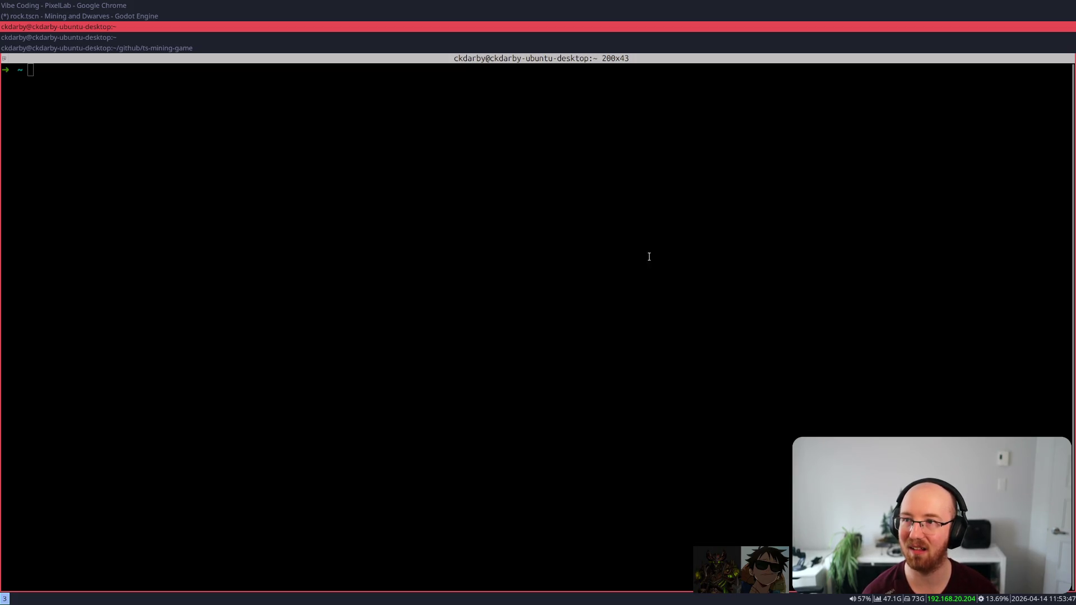
- Type 'jfjfjfjfjf' at the terminal prompt and cancel it with Ctrl+C
click(649, 256)
text(jfjfjfjfjf)
key(ctrl+c)
- Back in Godot, delete the stray text on line 42 to clear the parse error
key(super+Up)
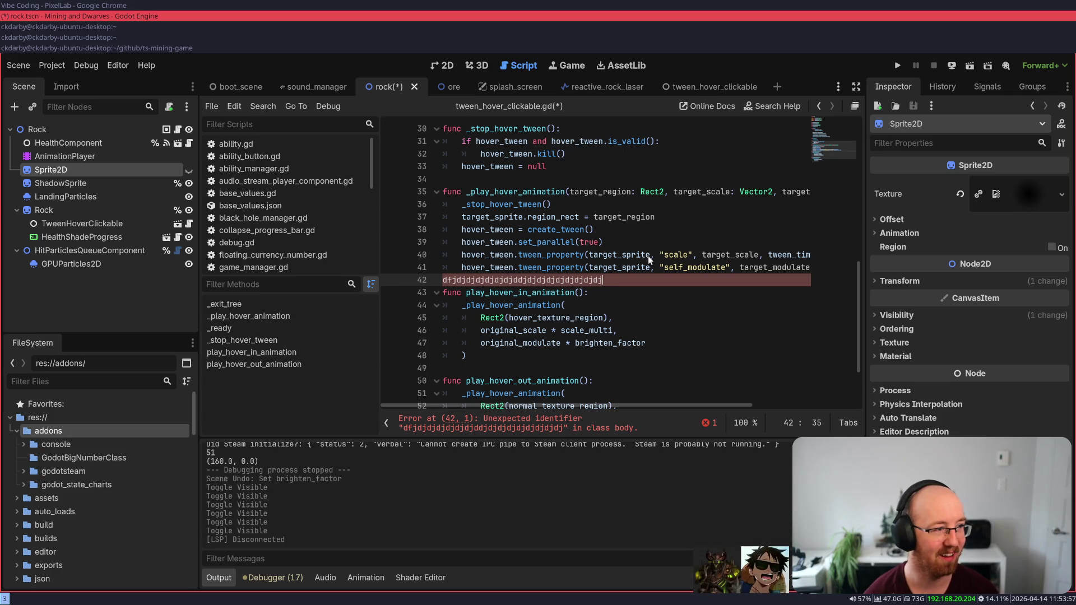
key(shift+Home)
key(BackSpace)
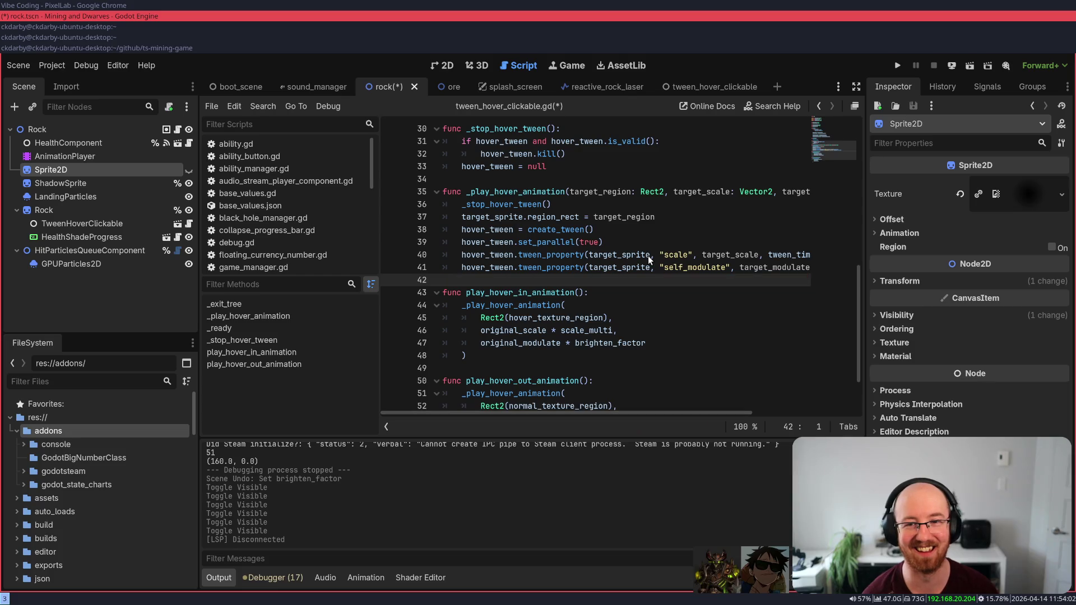
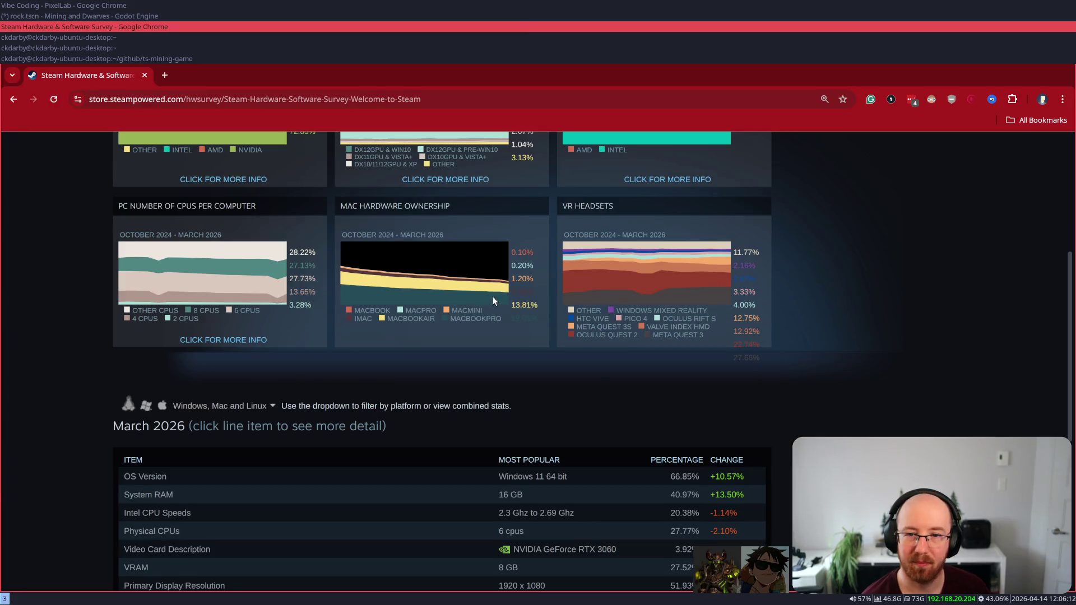
- Back on the Google results, open the Steam processor survey and r/linux thread in background tabs
mouse_move(493, 280)
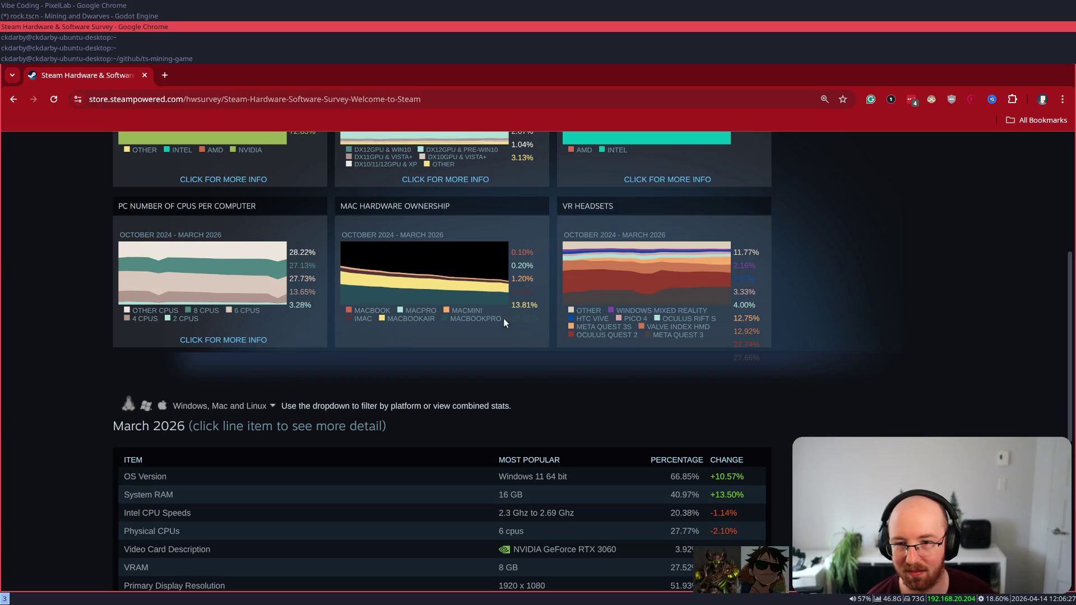
mouse_move(450, 294)
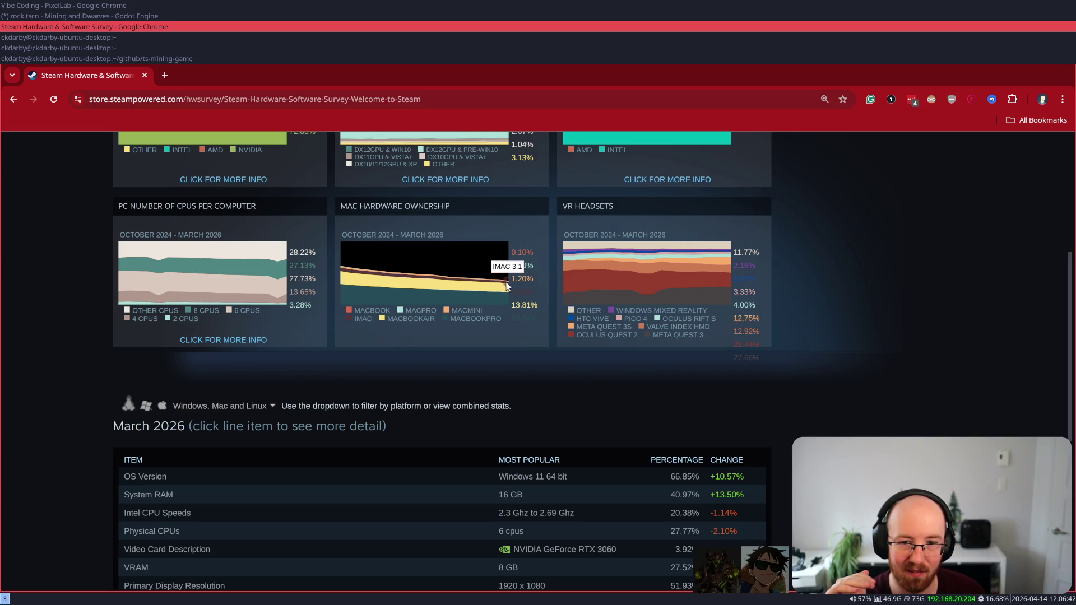
scroll(498, 302, up, 2)
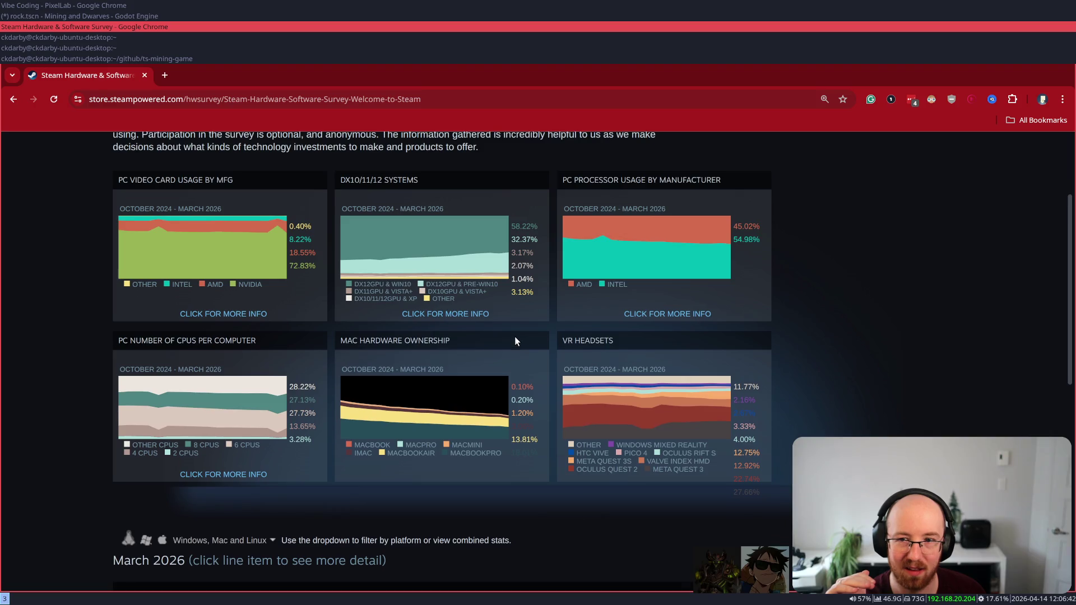
scroll(515, 335, up, 2)
scroll(515, 334, down, 8)
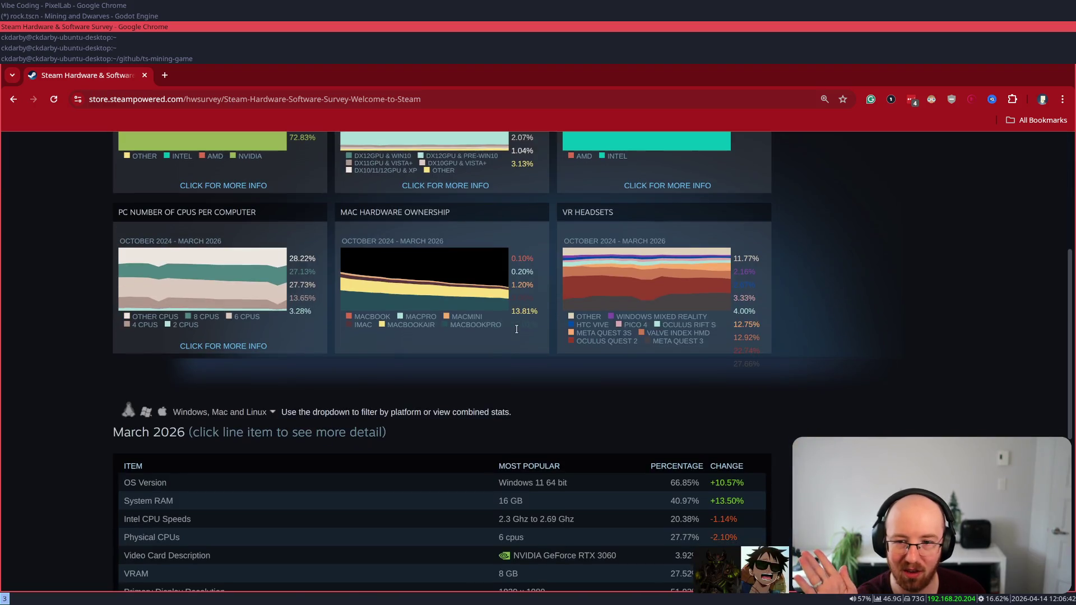
scroll(346, 395, up, 4)
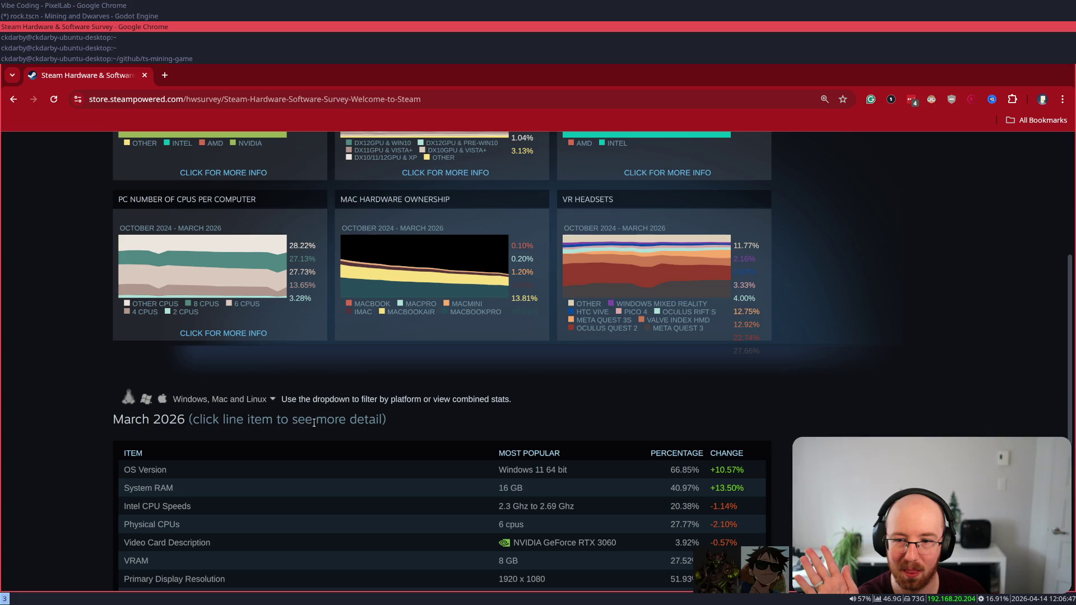
click(14, 100)
middle_click(258, 366)
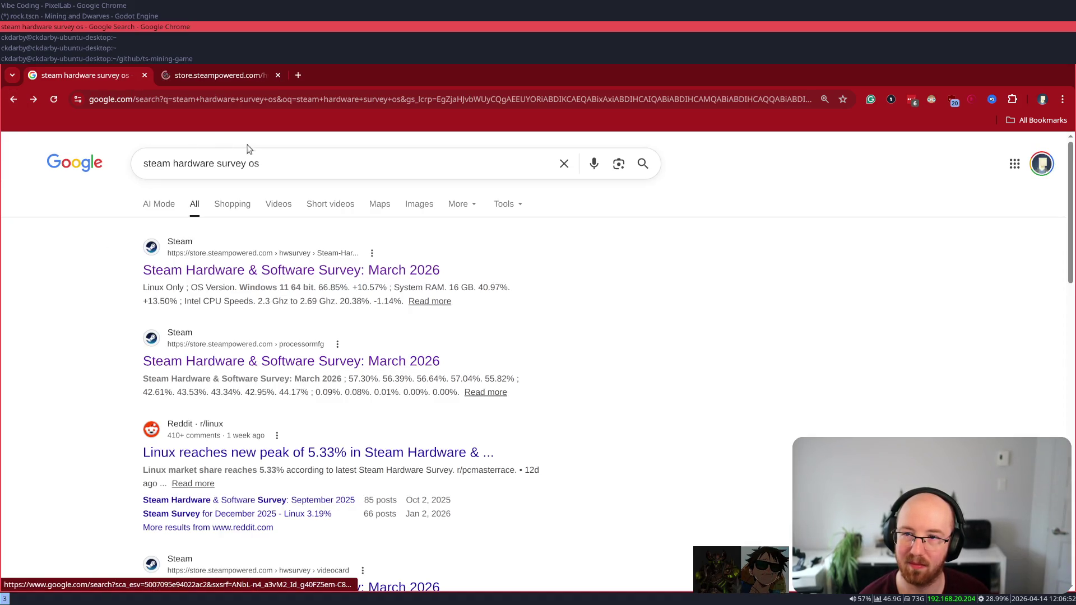
click(278, 168)
middle_click(269, 451)
- Read the r/linux post on Linux reaching 5.33% and scroll through its comments
click(390, 86)
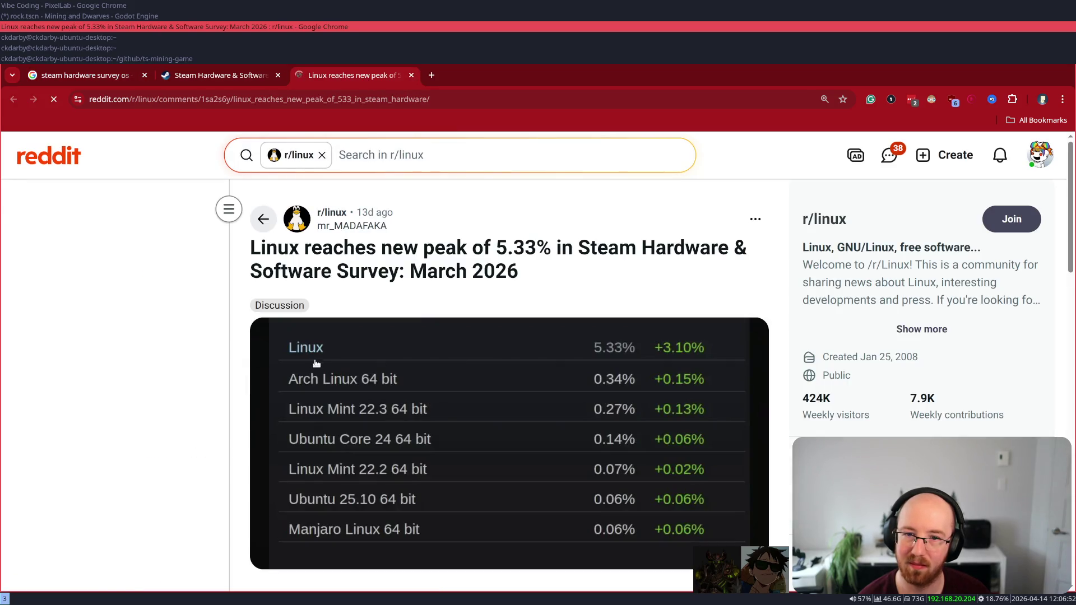
drag(328, 247, 645, 248)
click(644, 248)
scroll(644, 248, down, 10)
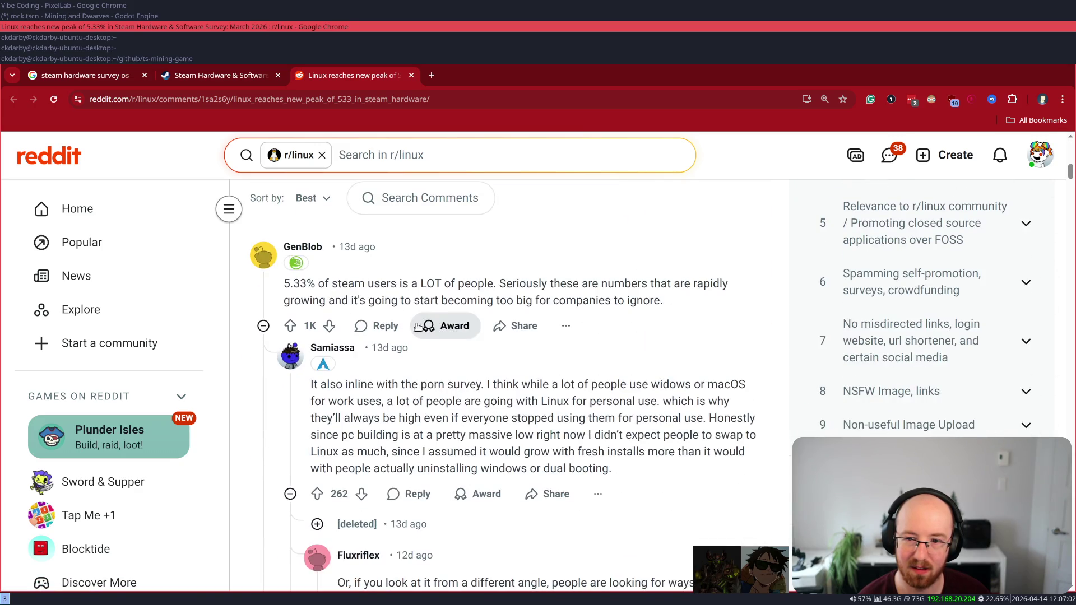
scroll(407, 364, down, 3)
click(203, 76)
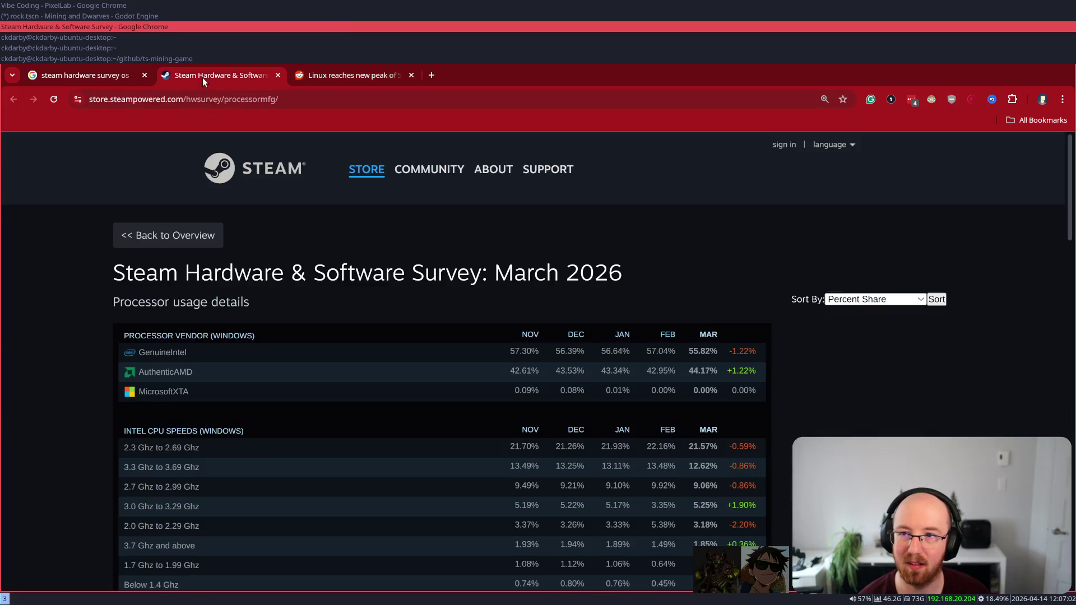
- Scroll through the Linux processor usage tables
scroll(96, 408, down, 15)
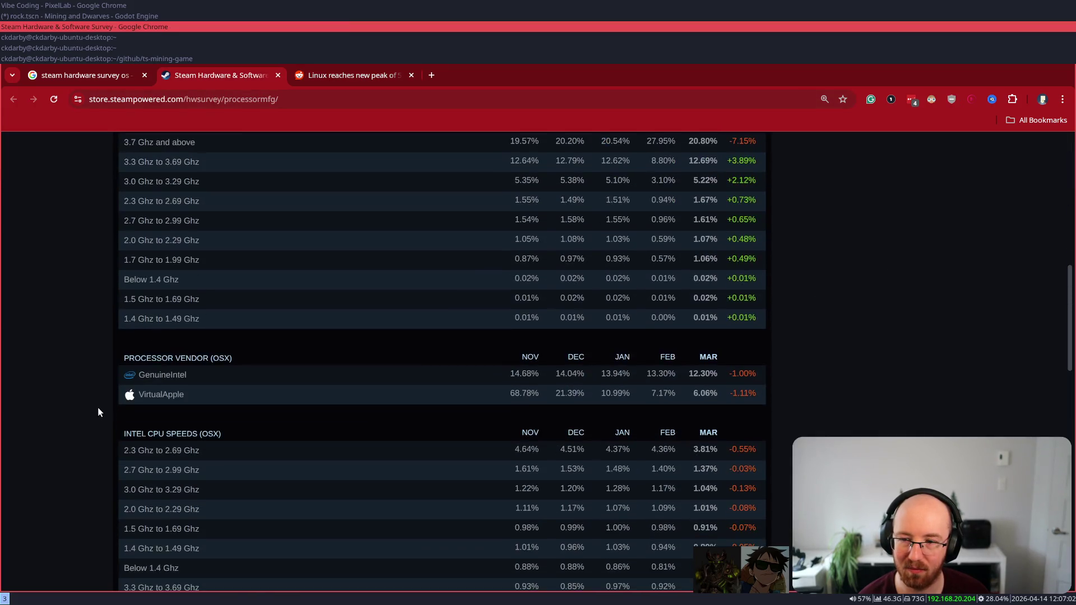
scroll(214, 341, down, 10)
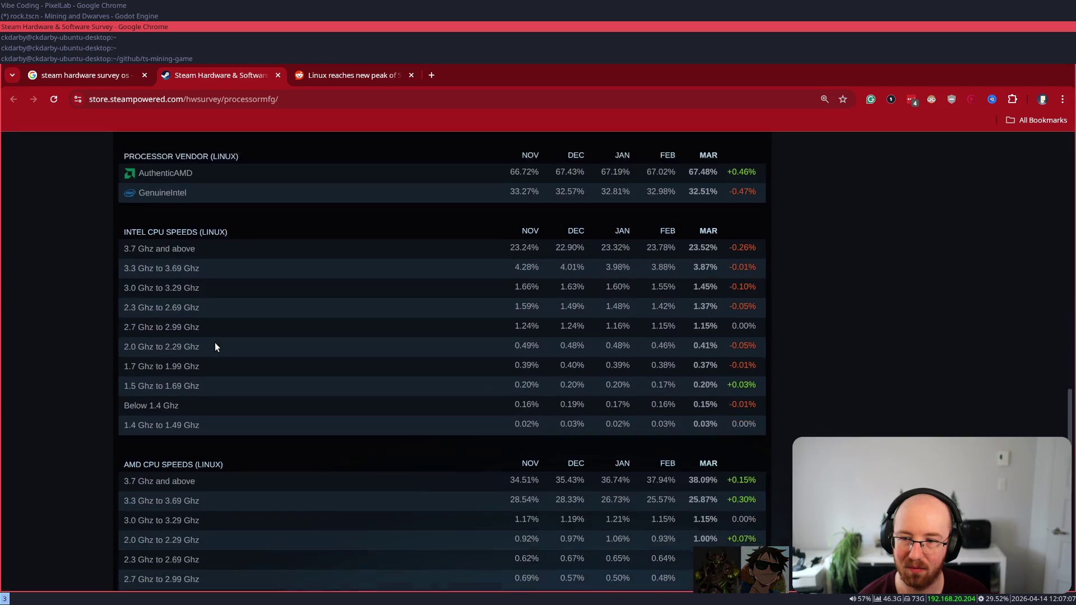
scroll(217, 321, up, 5)
scroll(217, 323, up, 15)
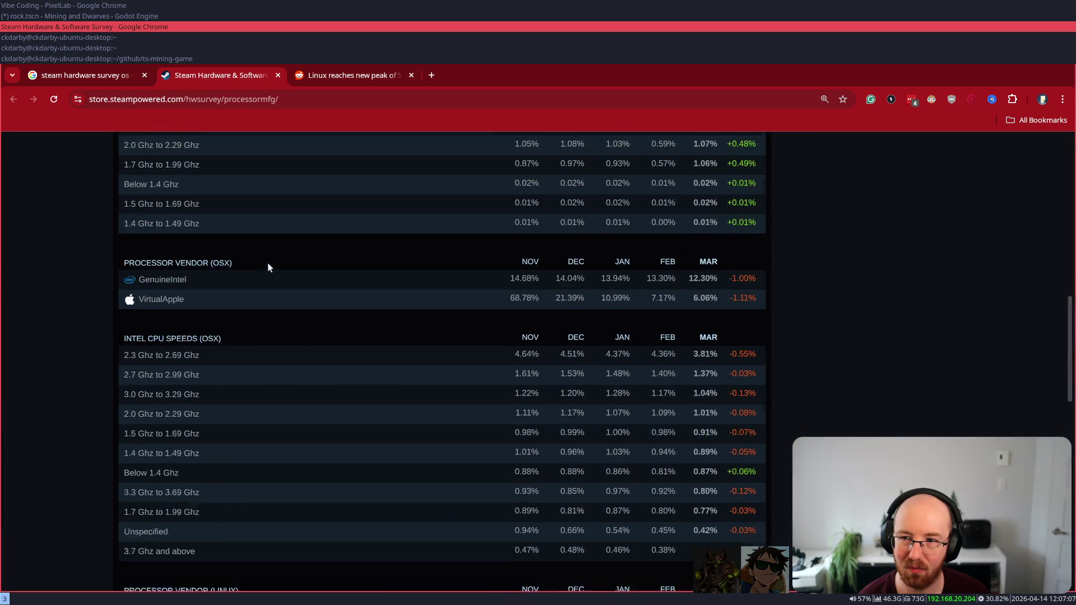
- Return to the survey overview and expand the OS Version row in the March 2026 table
click(162, 245)
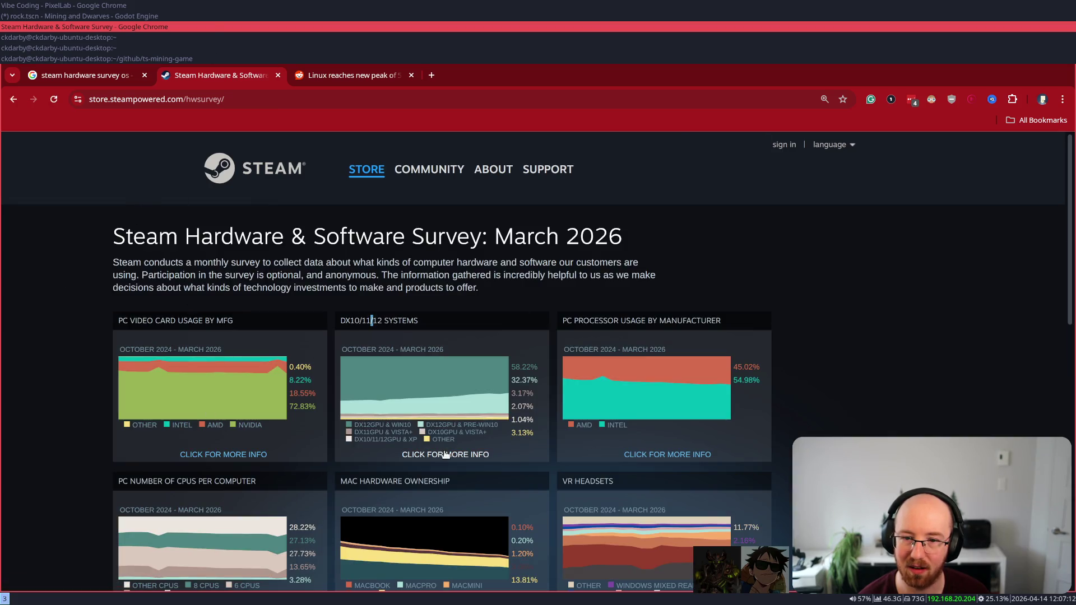
scroll(440, 436, down, 2)
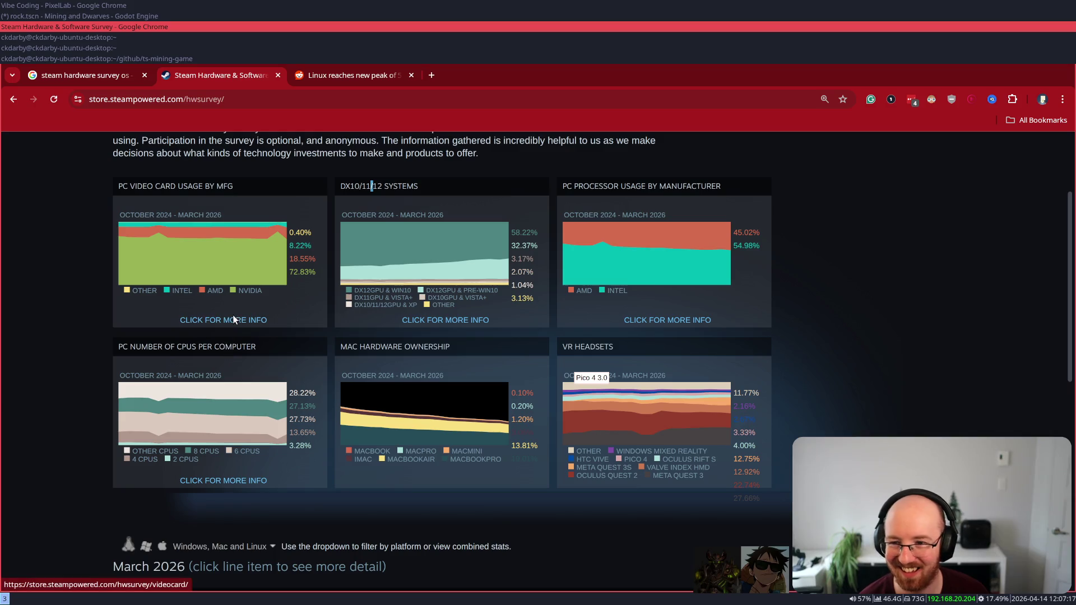
scroll(79, 322, down, 5)
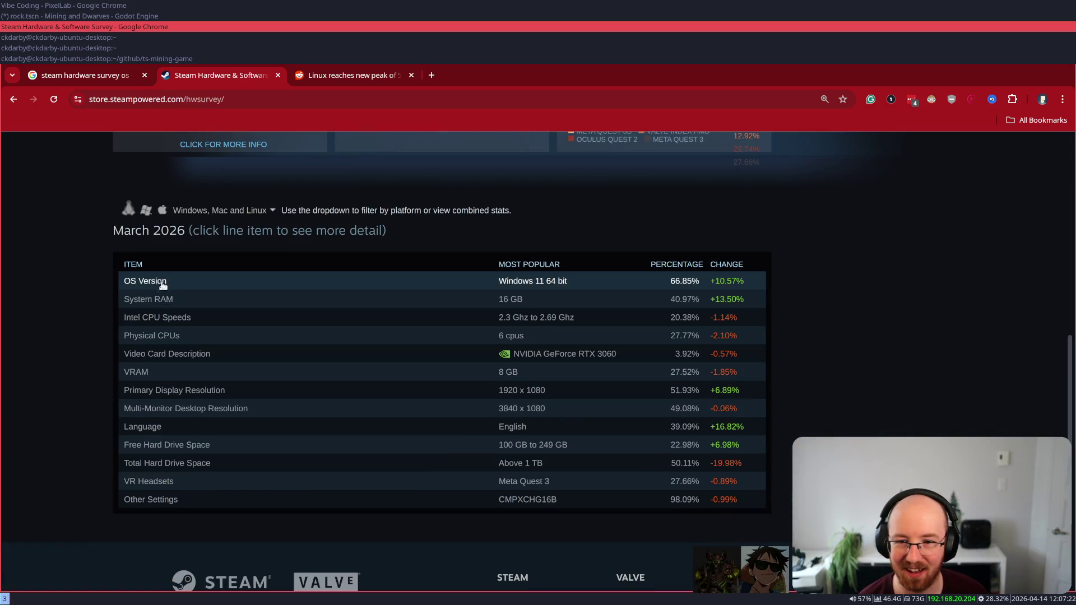
click(140, 285)
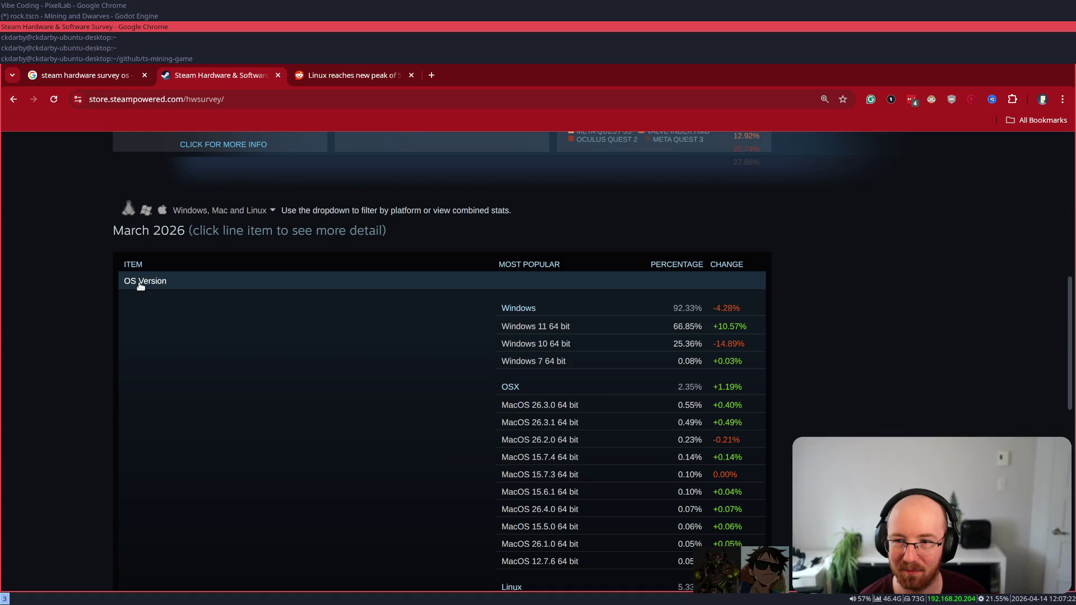
- Toggle the OS Version breakdown and highlight the OSX 2.35% and Linux 5.33% shares
click(140, 285)
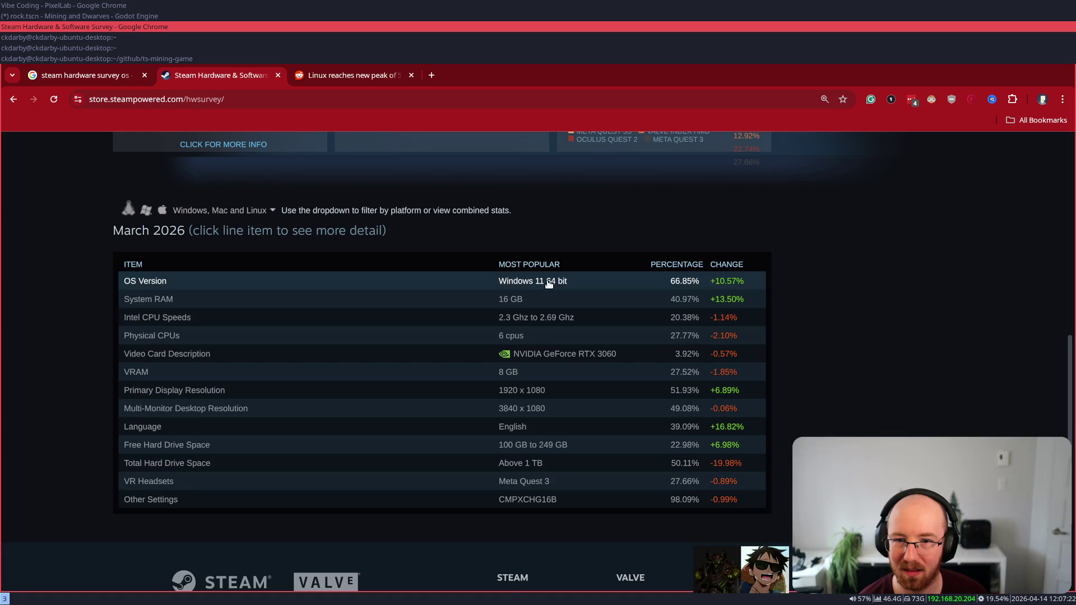
click(548, 284)
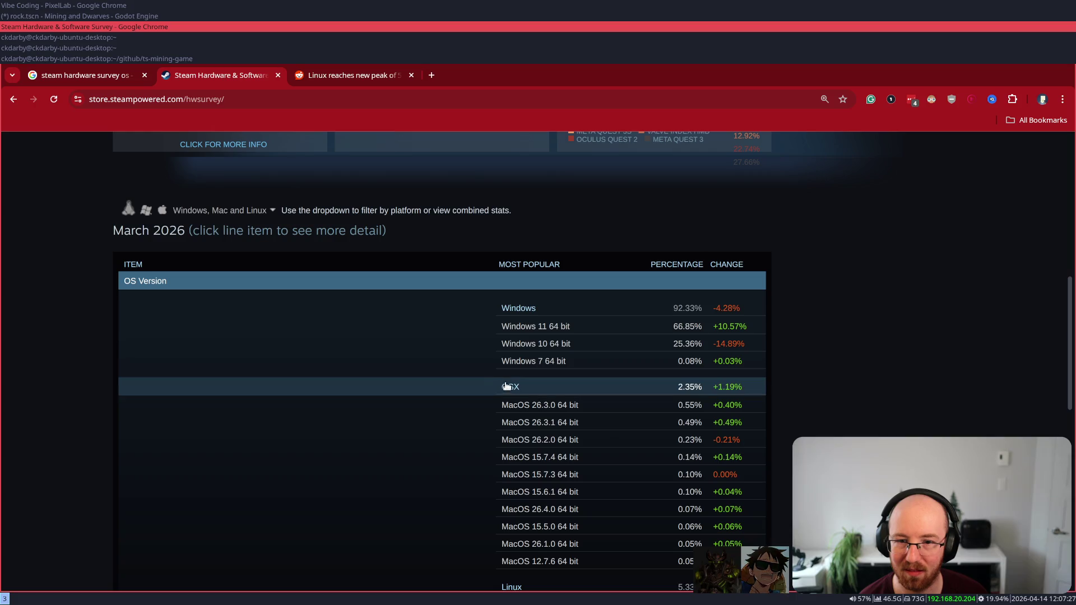
mouse_move(498, 388)
mouse_down()
mouse_move(720, 387)
mouse_move(705, 395)
mouse_up()
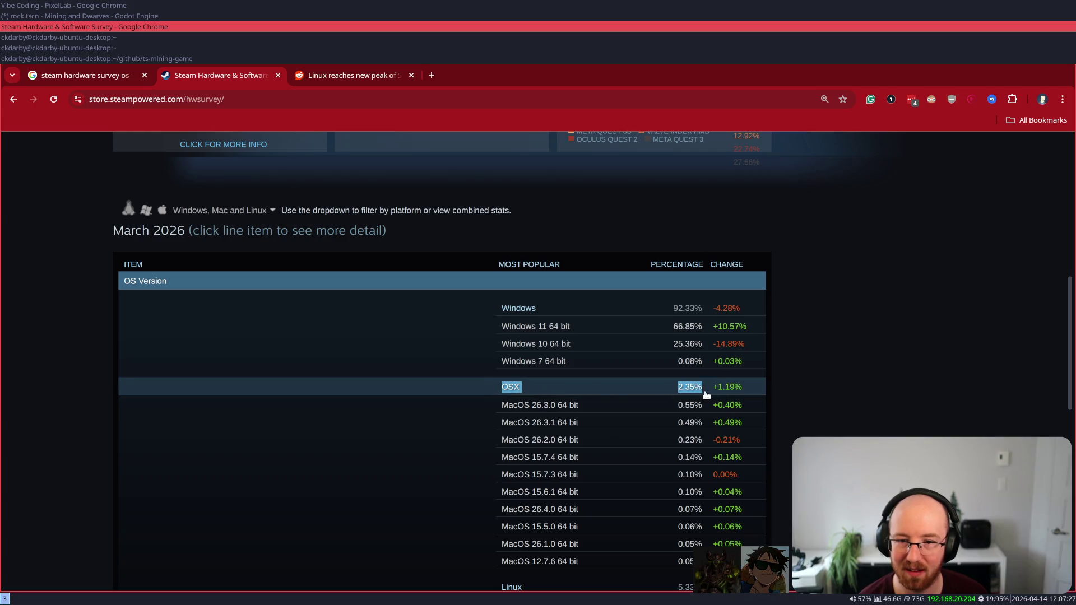
click(813, 402)
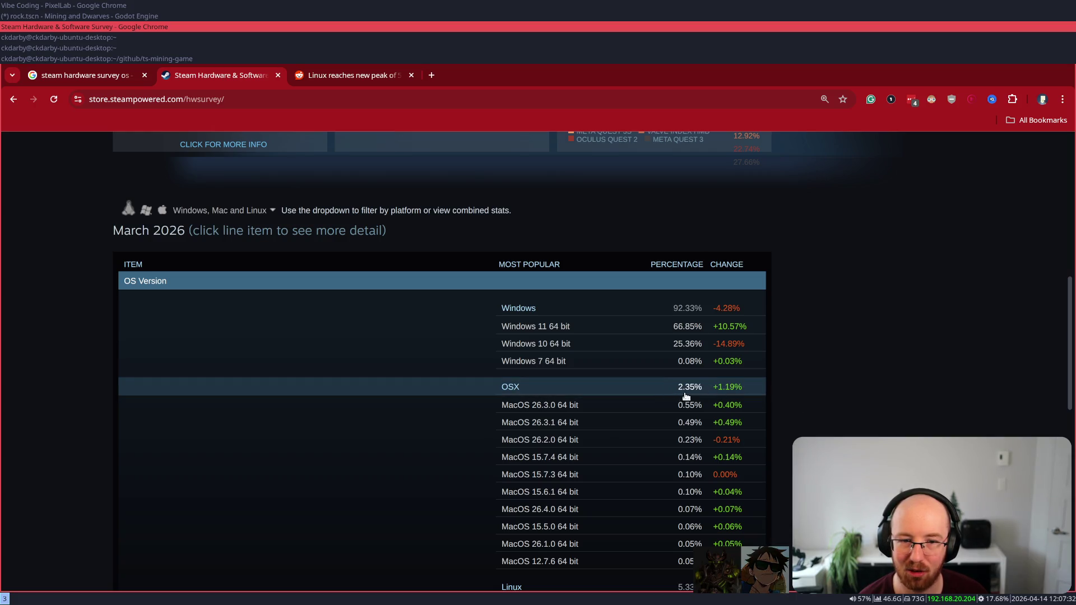
drag(674, 387, 703, 389)
scroll(704, 391, down, 3)
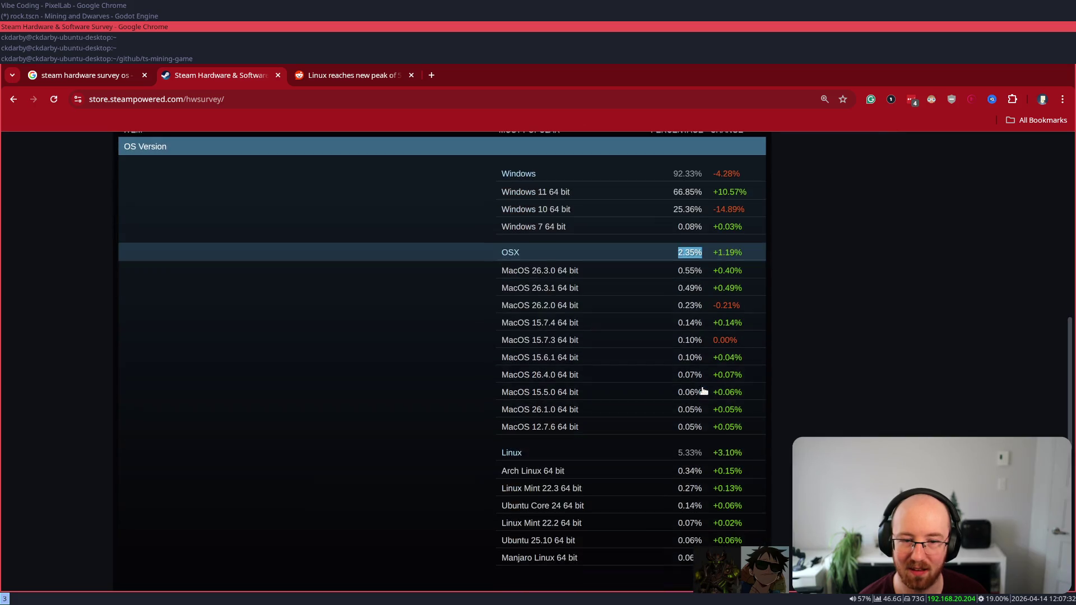
drag(498, 453, 700, 455)
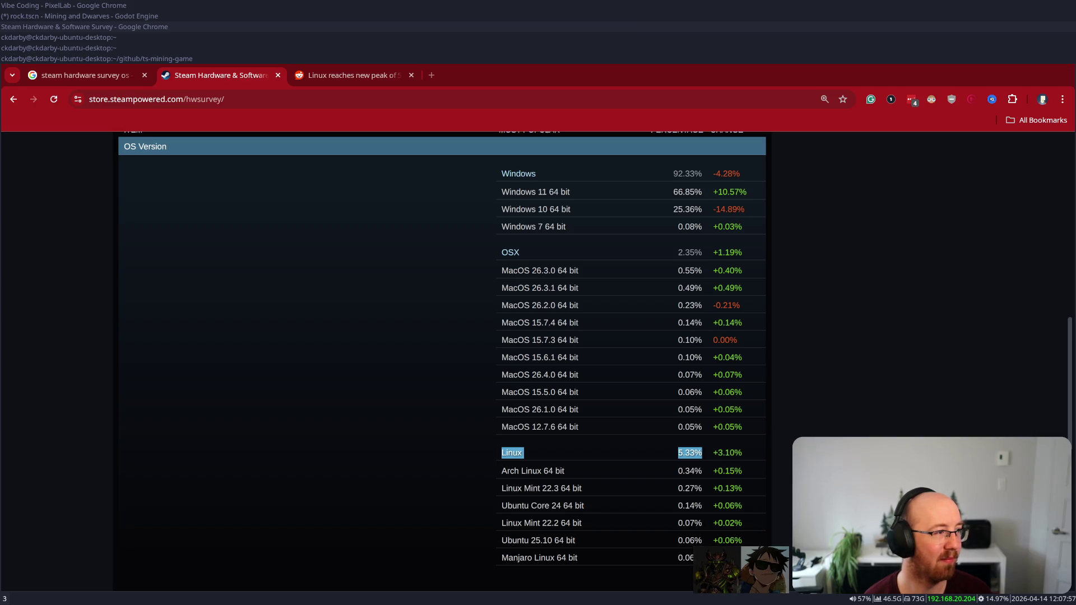
click(842, 409)
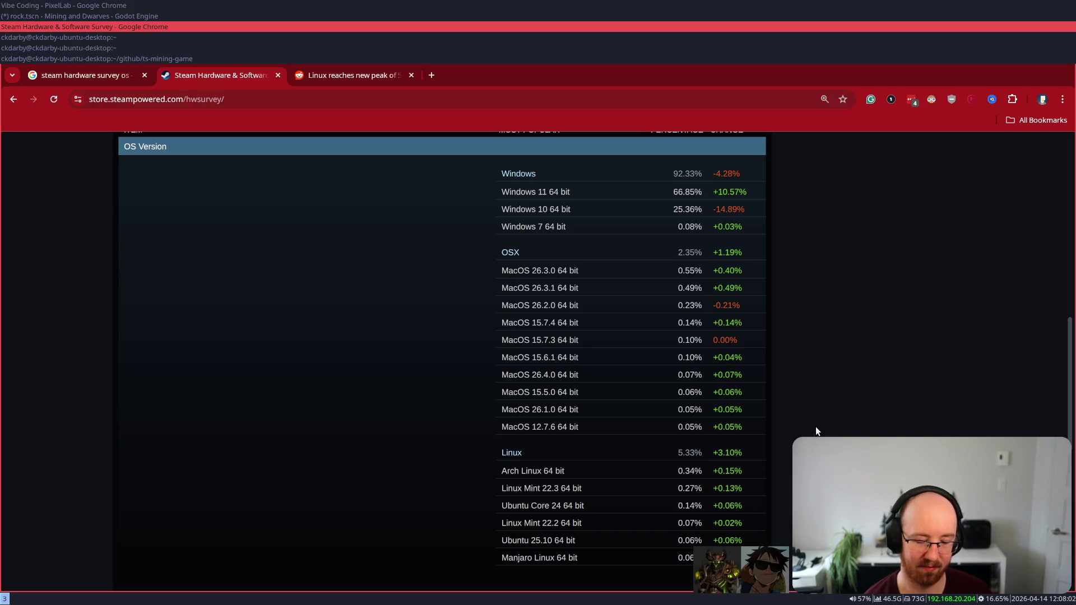
key(ctrl+plus)
key(ctrl+plus)
key(ctrl+minus)
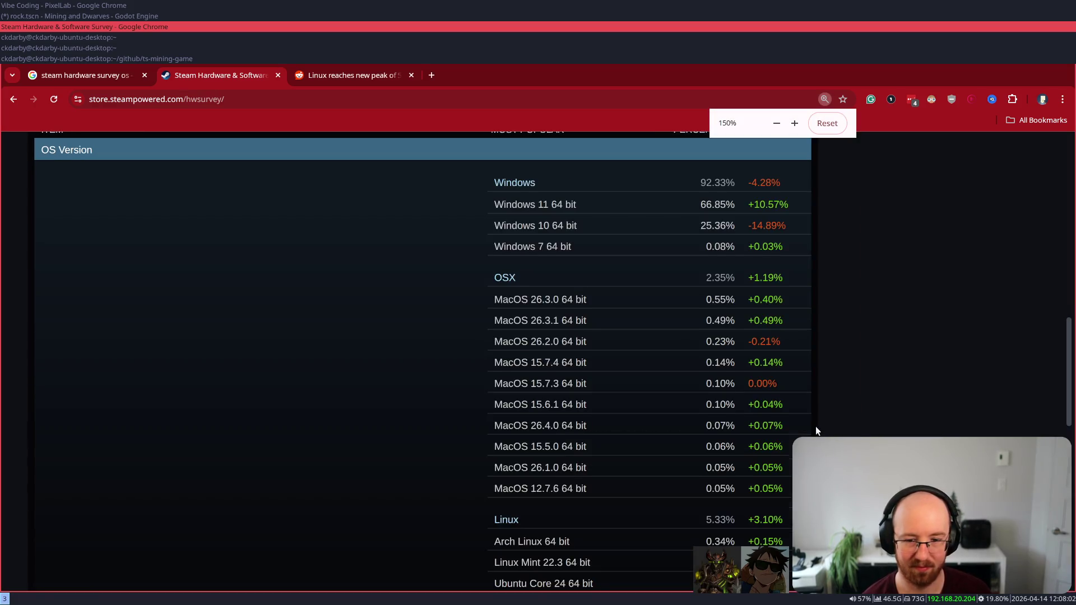
scroll(815, 426, down, 3)
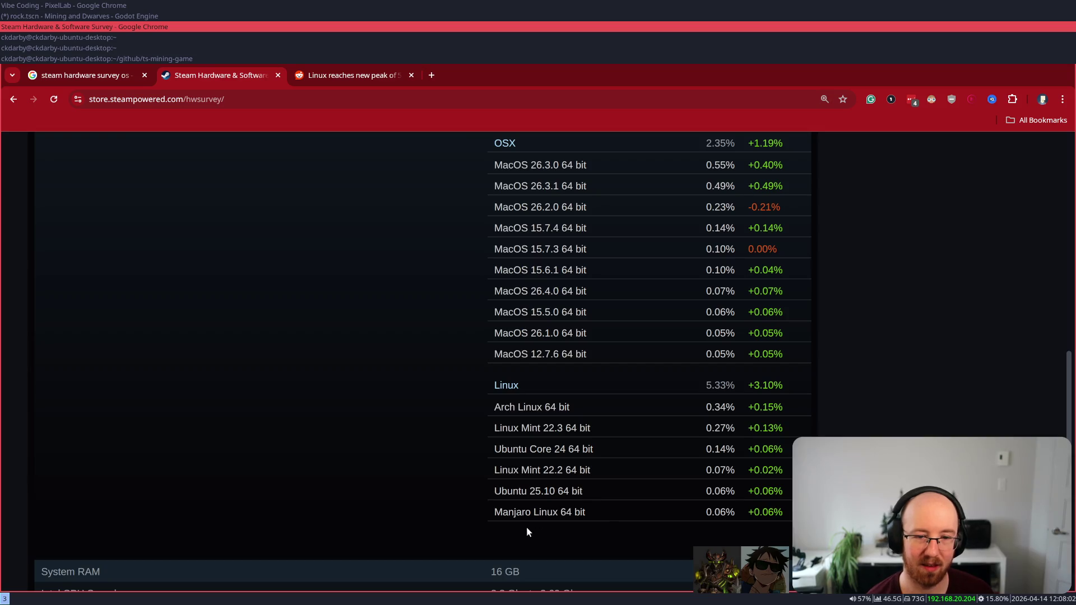
drag(492, 511, 585, 511)
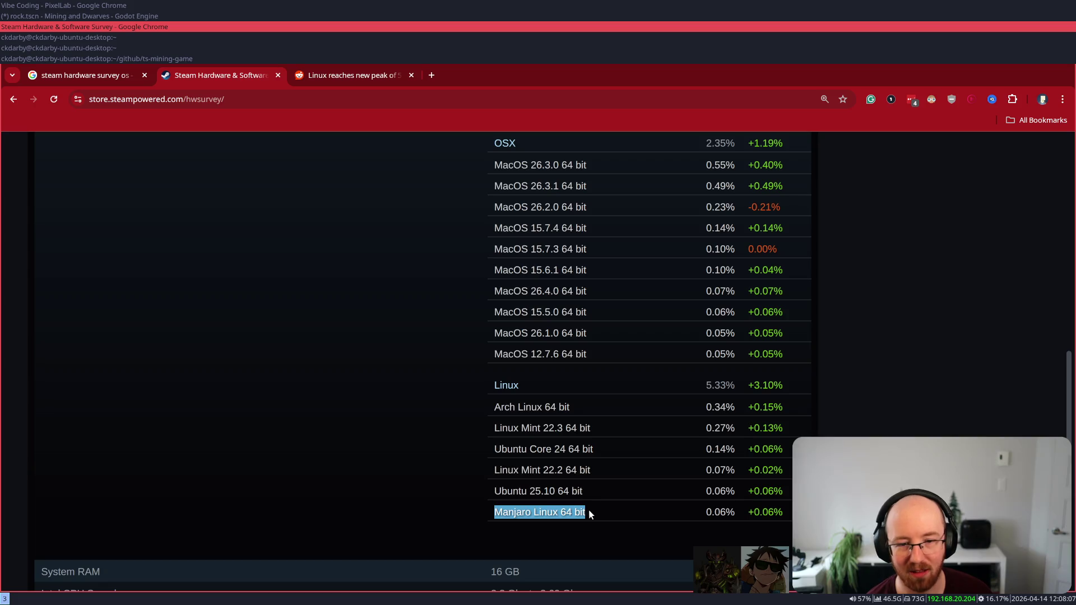
click(590, 514)
drag(707, 512, 733, 513)
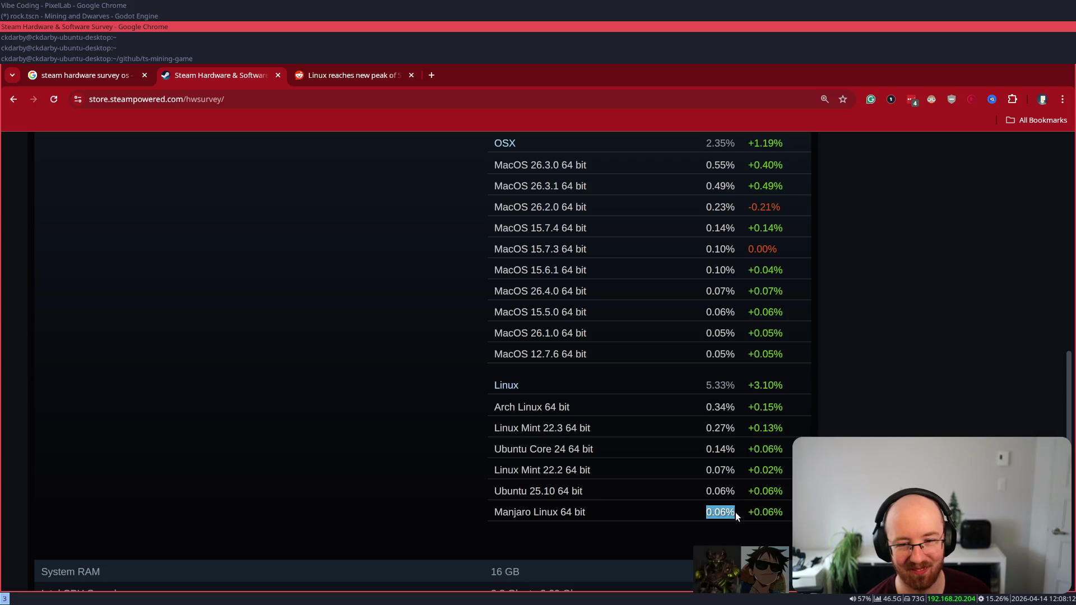
click(735, 512)
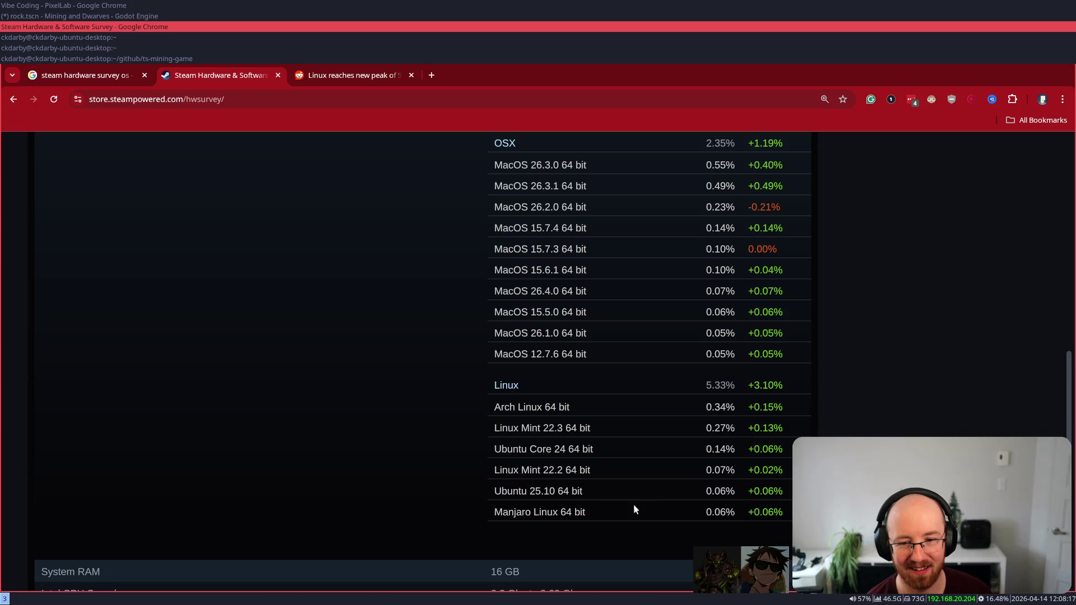
mouse_move(495, 492)
mouse_down()
mouse_move(735, 493)
mouse_move(722, 513)
mouse_move(475, 515)
mouse_up()
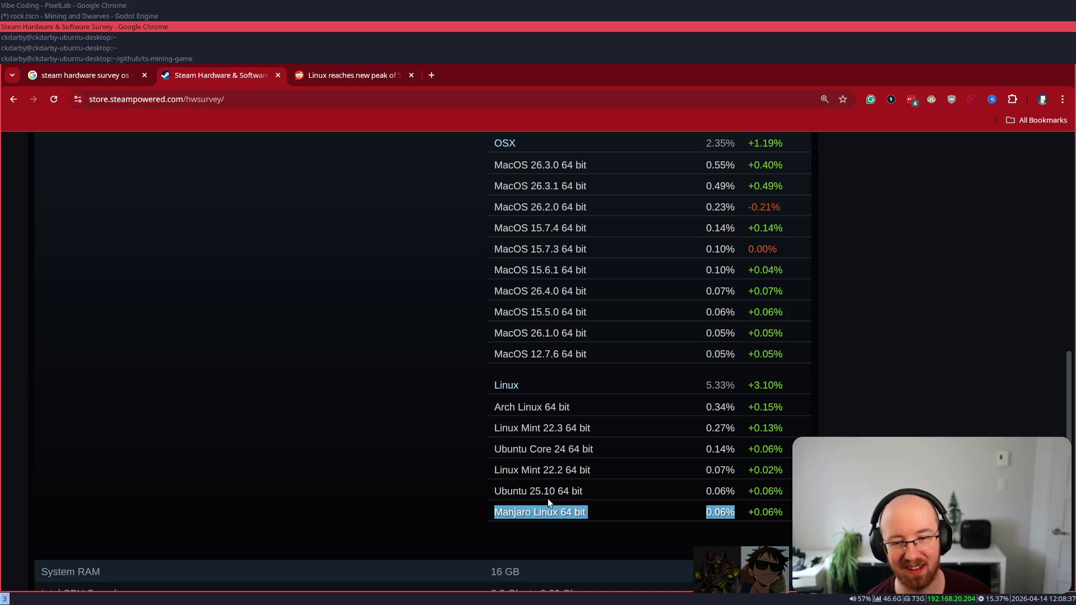
scroll(449, 477, down, 2)
scroll(448, 478, up, 1)
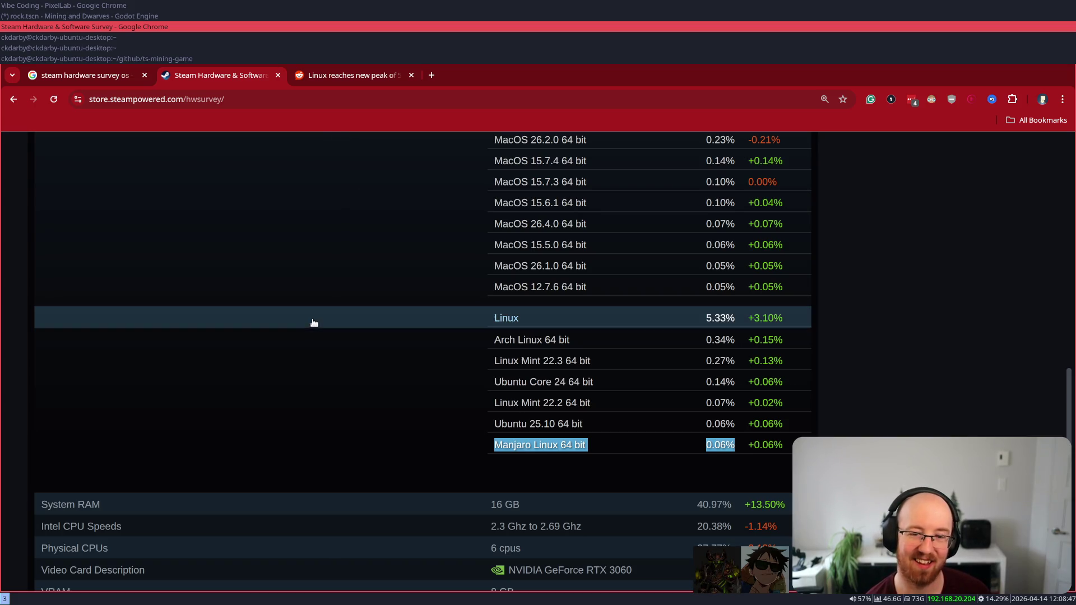
double_click(520, 424)
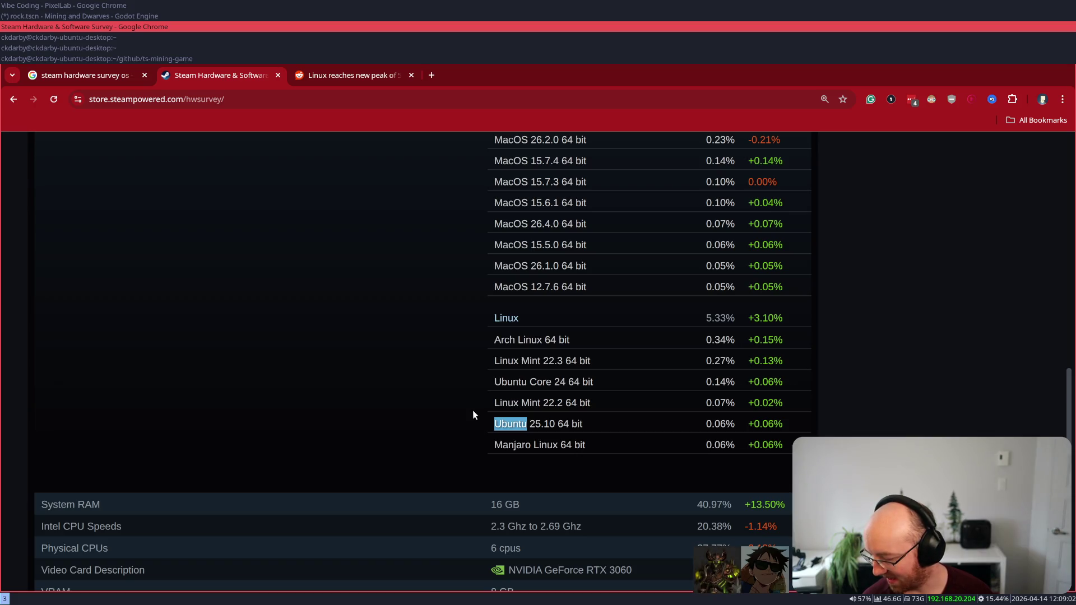
click(674, 444)
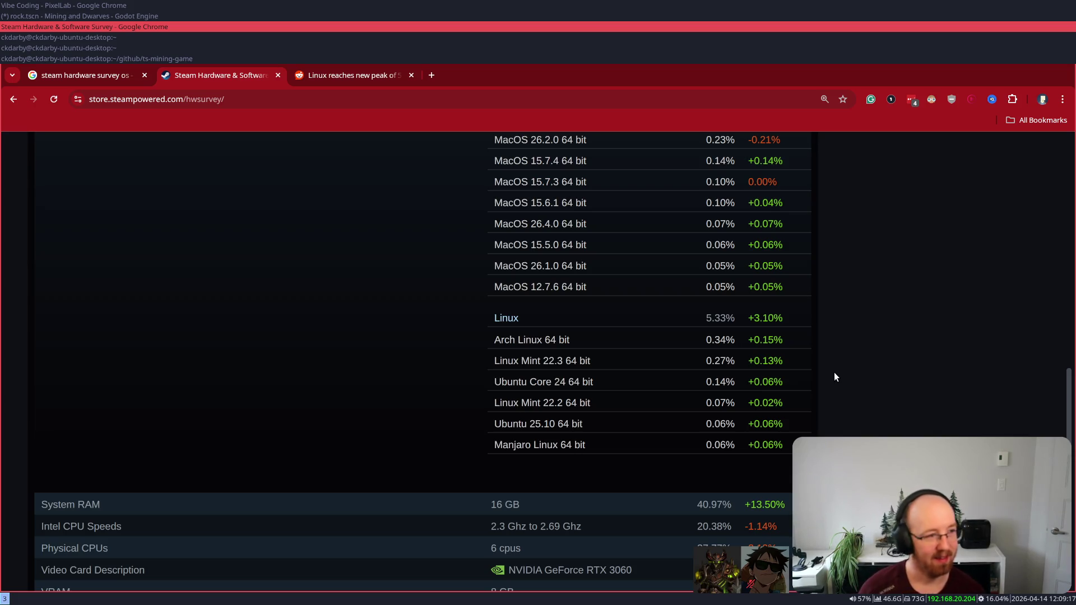
double_click(513, 447)
- Search Google for the selected 'Manjaro Linux' text and open the manjaro.org result
drag(514, 450, 537, 445)
right_click(536, 446)
key(s)
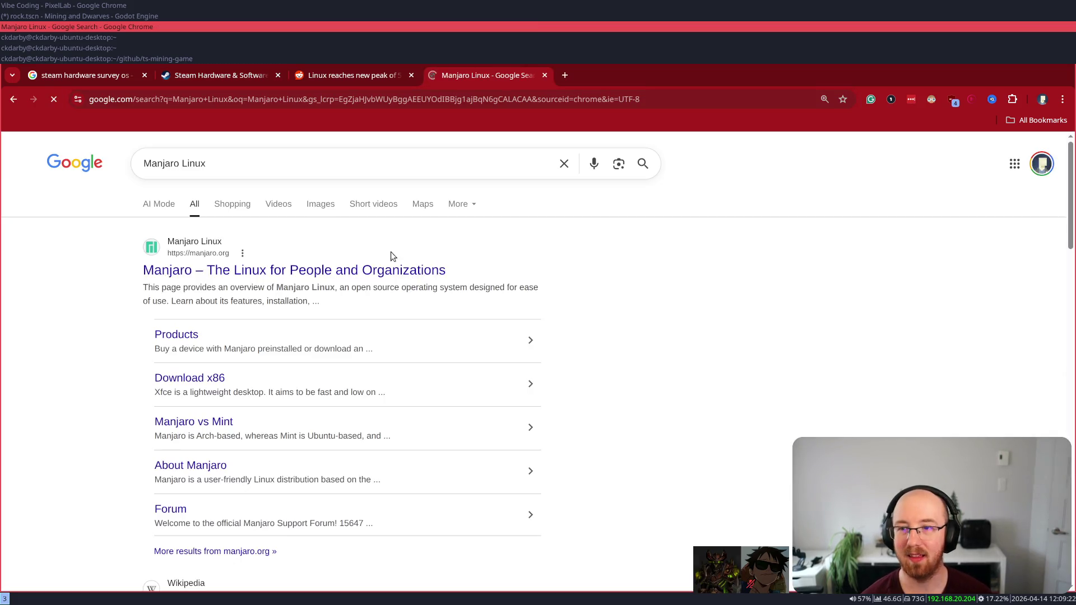
click(283, 271)
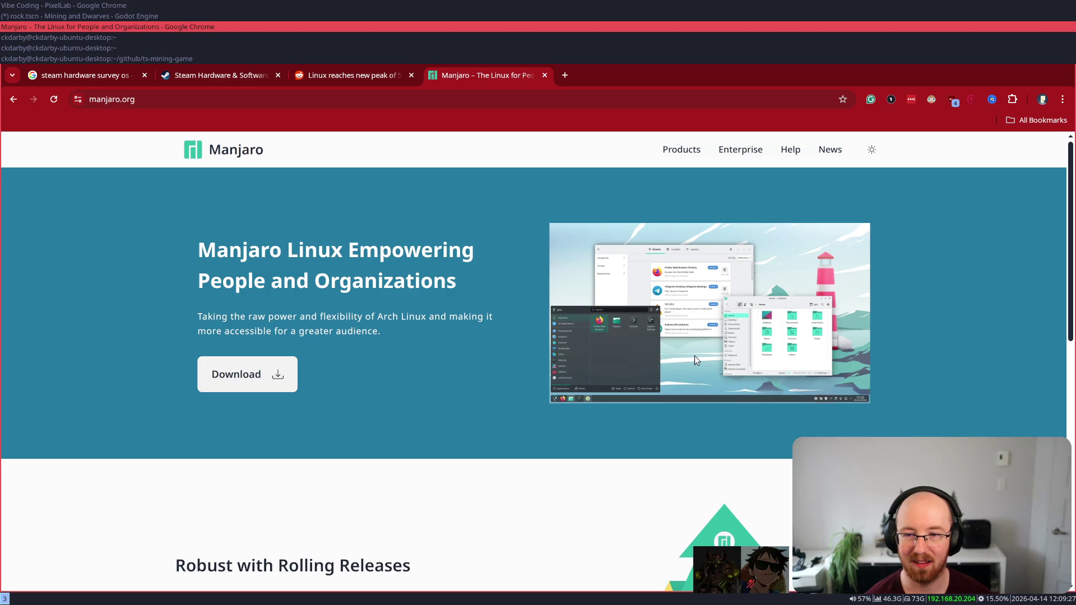
- Read the manjaro.org subtitle about Arch Linux, stepping back to the results and forward again
drag(224, 317, 396, 319)
click(396, 319)
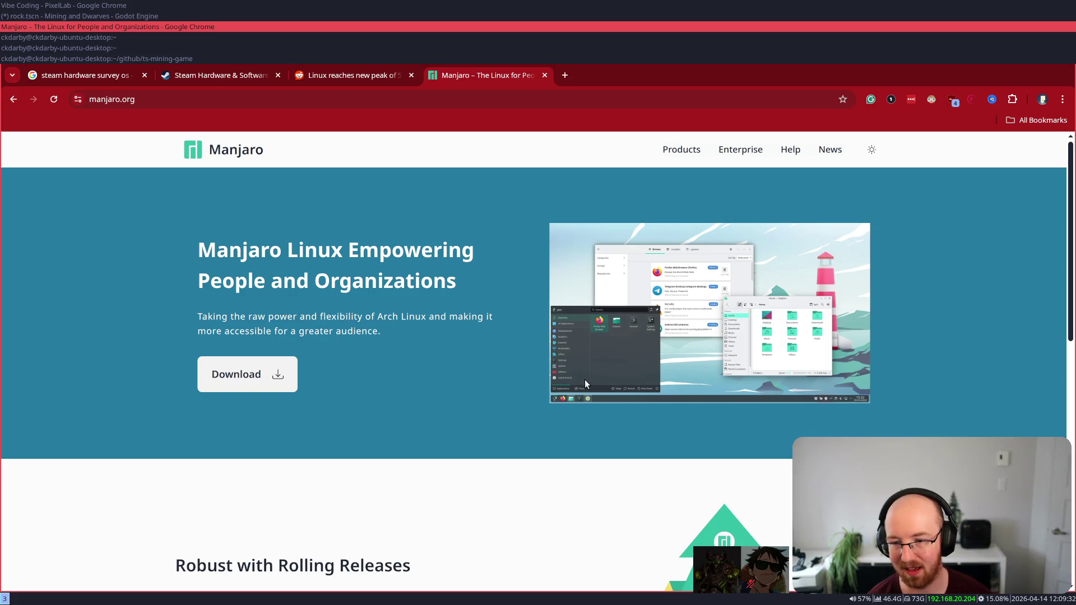
key(alt+Left)
key(alt+Right)
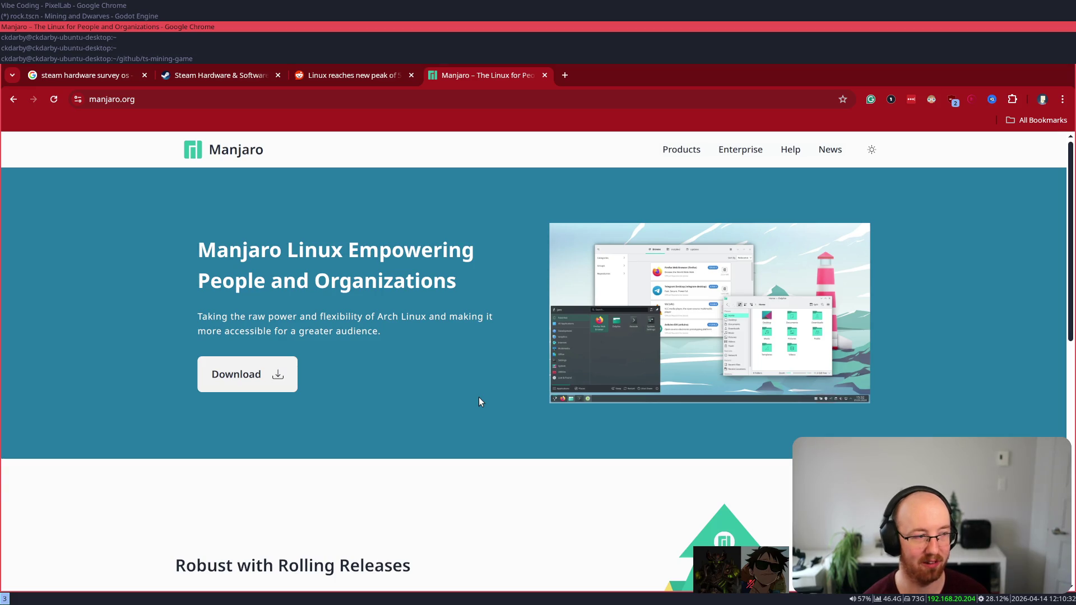
key(super+d)
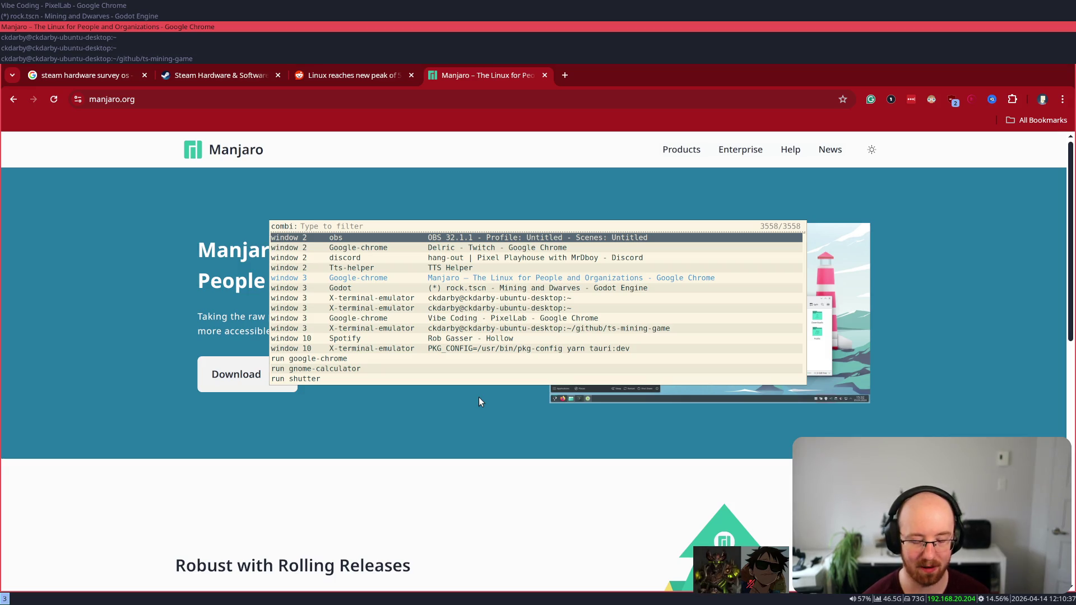
- Launch google-chrome from rofi, then close the new profile window
text(google)
key(Down)
key(Down)
key(Down)
key(Down)
key(Up)
key(Return)
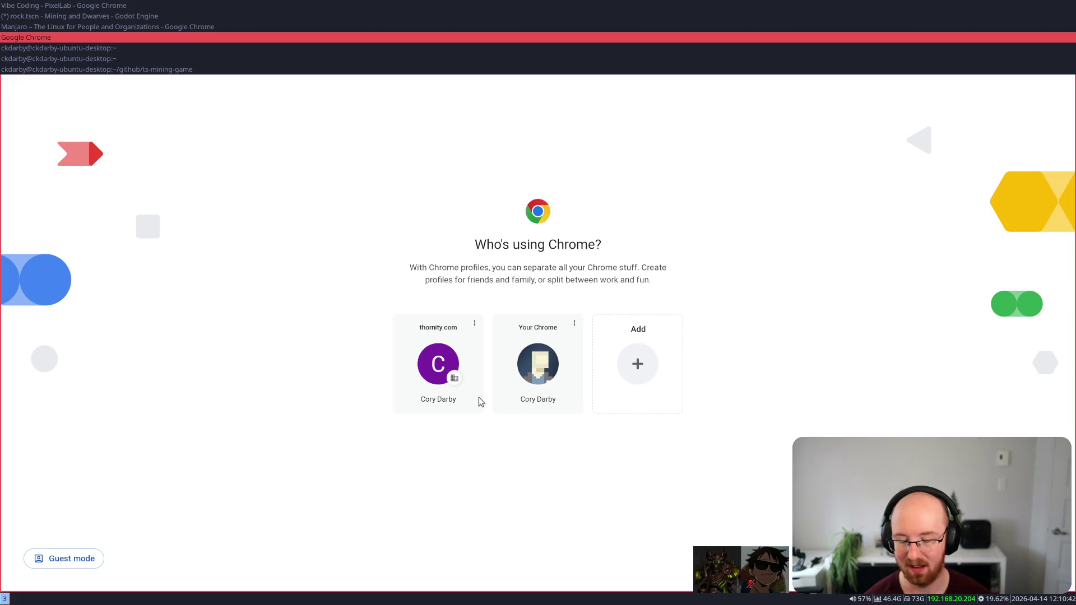
key(super+shift+q)
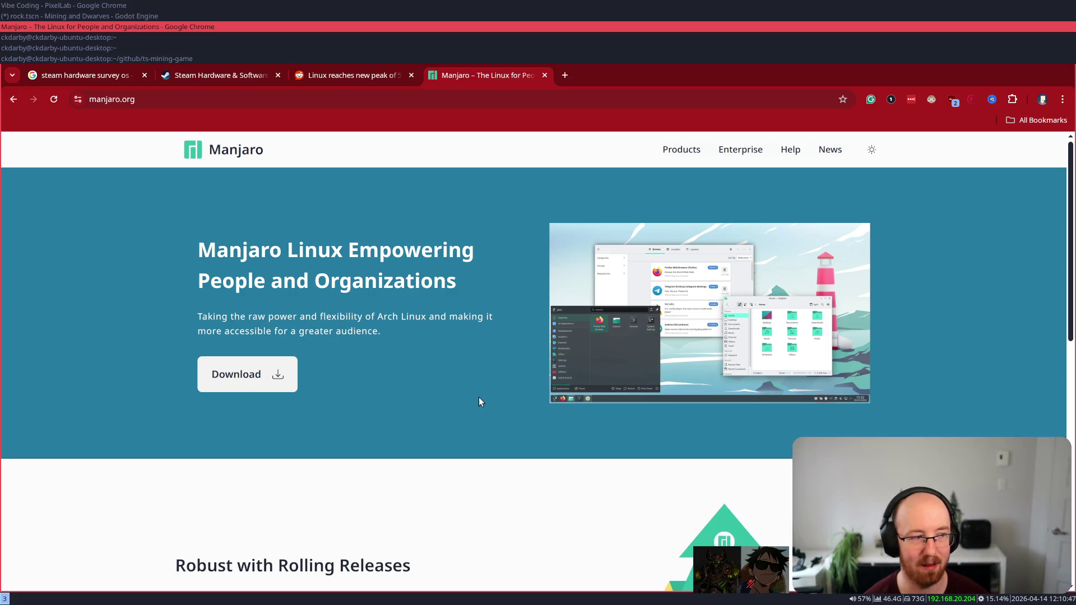
- Cycle i3 focus through the windows and place the Manjaro page and terminal side by side
key(super+j)
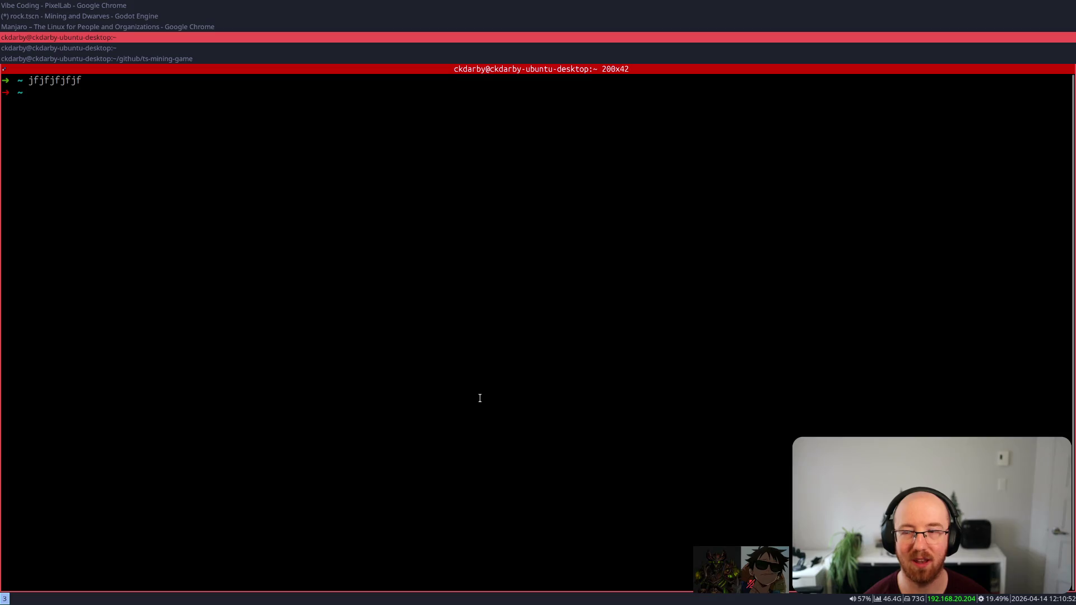
key(super+j)
key(super+j)
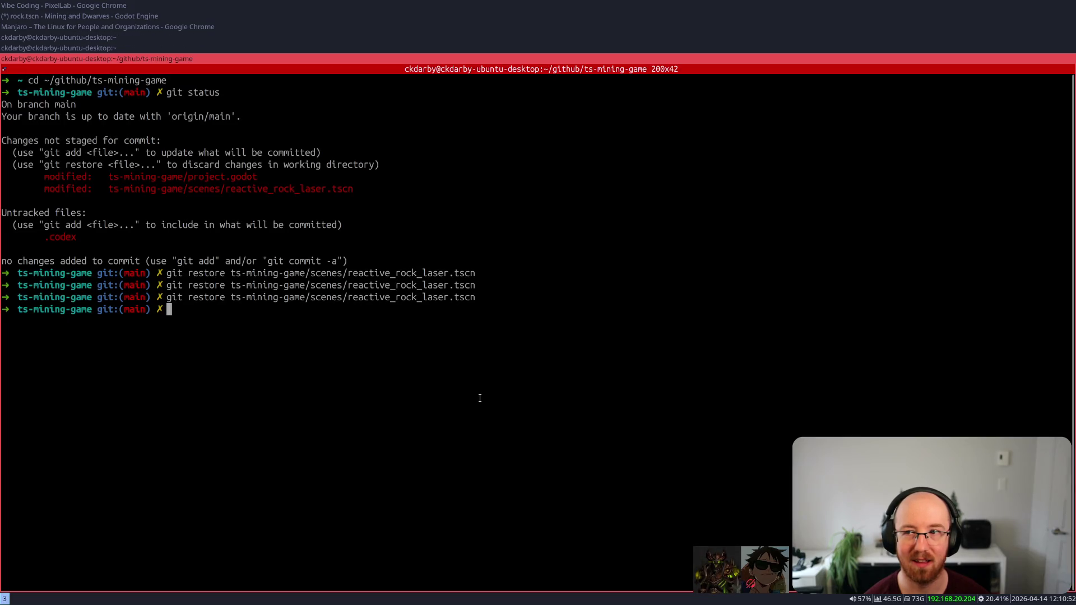
key(super+k)
key(super+k)
key(super+k)
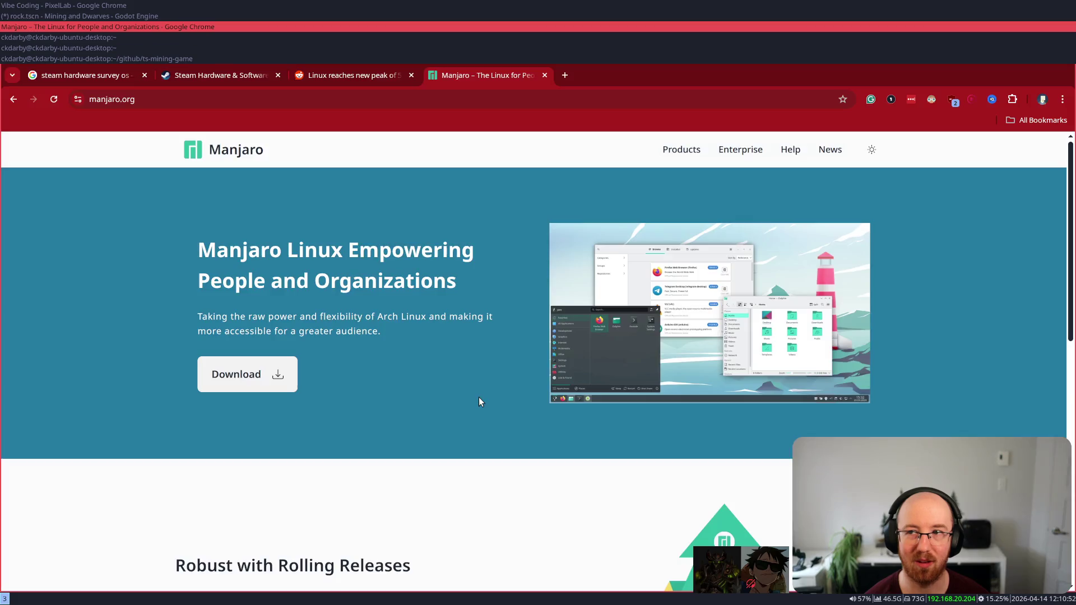
key(super+k)
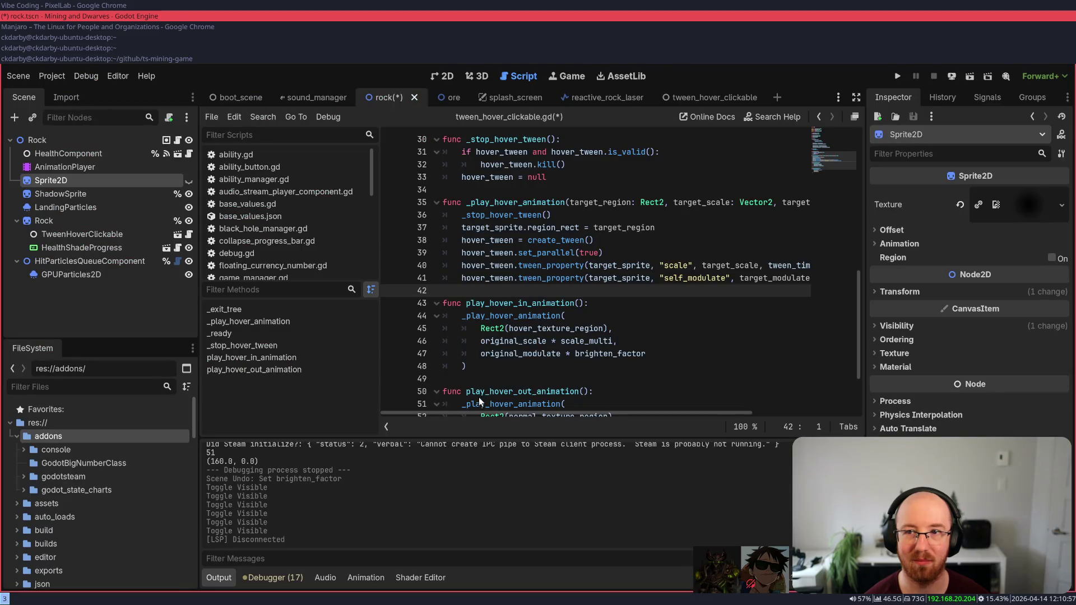
key(super+k)
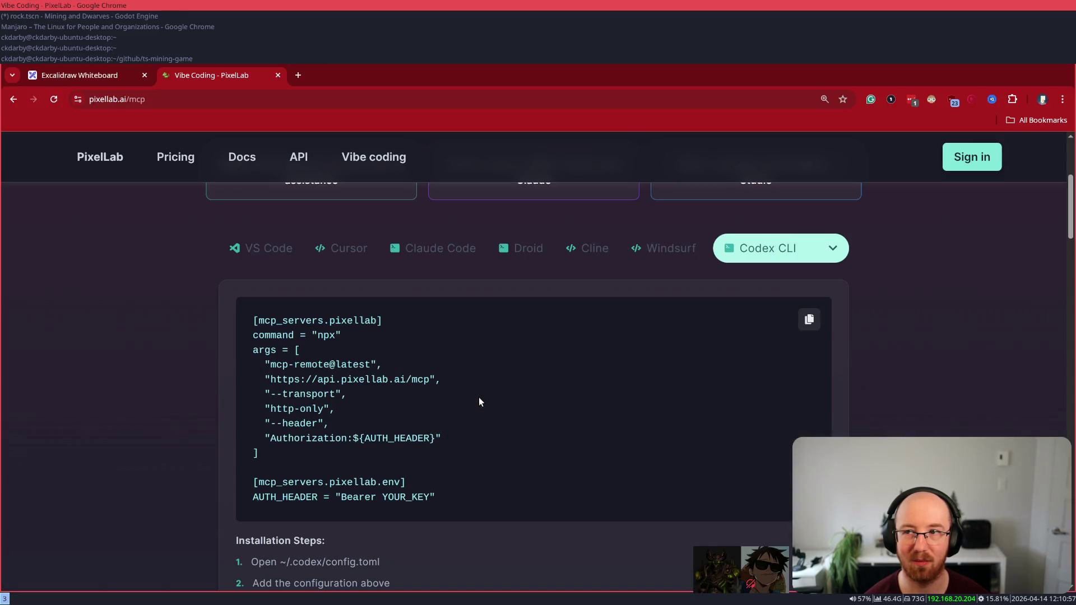
key(super+j)
key(super+space)
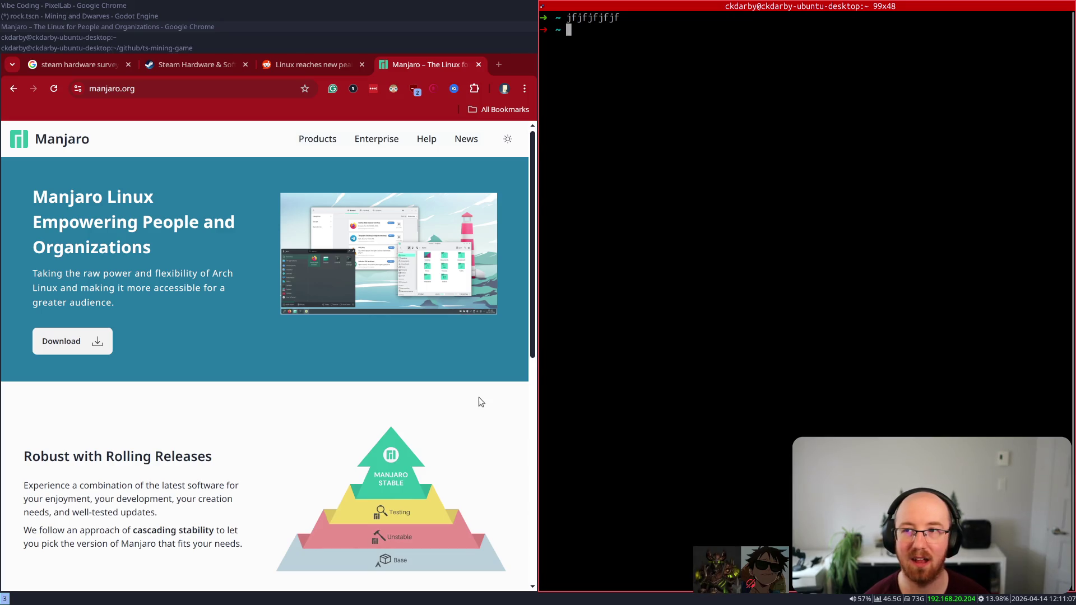
- Focus the Chrome manjaro.org window and open a new terminal beside it with Super+Return
click(480, 402)
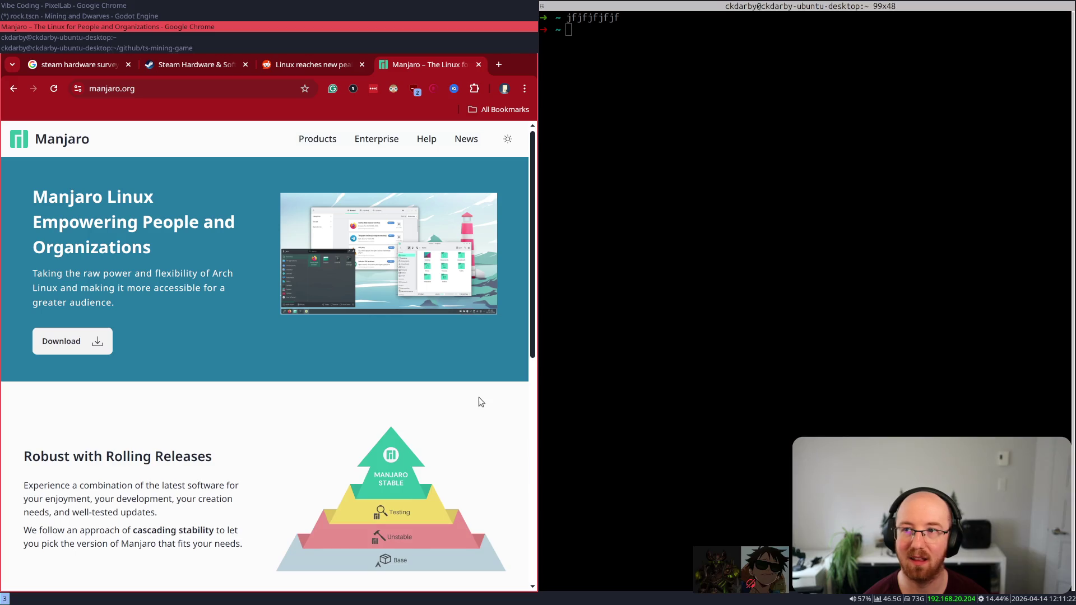
key(super+Return)
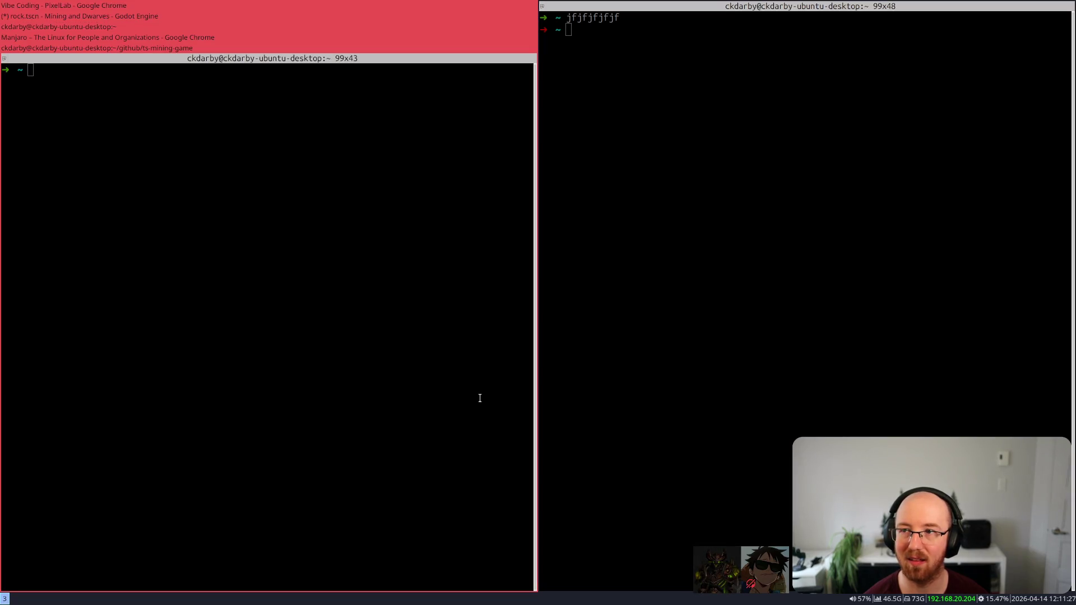
- Stack the windows, enter 'jfjfjfjfjf' at the prompt, then move the ~ terminal beside the stack
key(super+s)
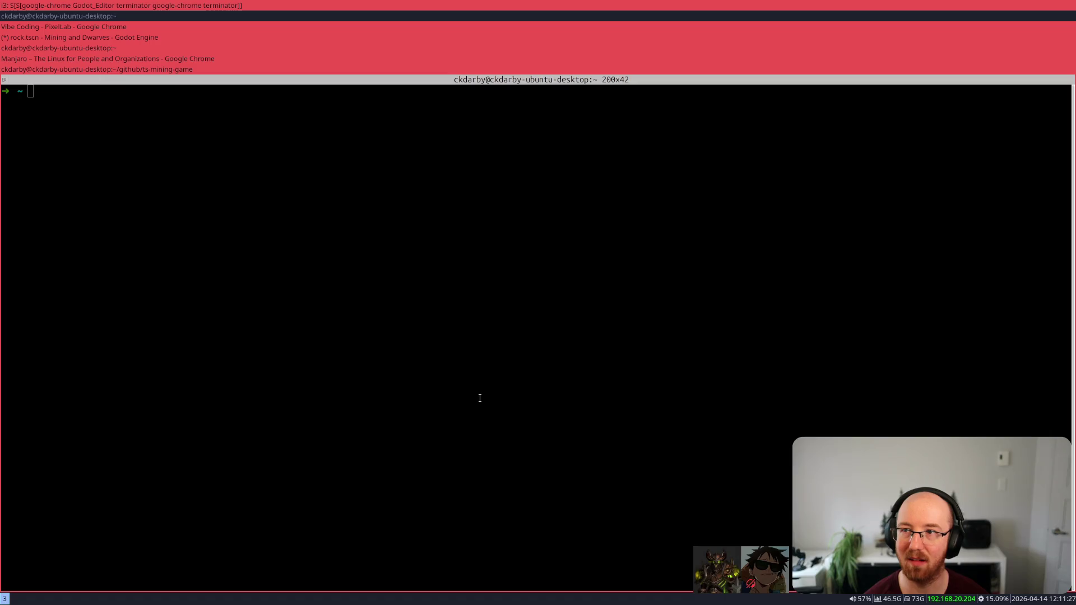
text(jfjfjfjfjf)
key(Return)
key(super+s)
key(super+s)
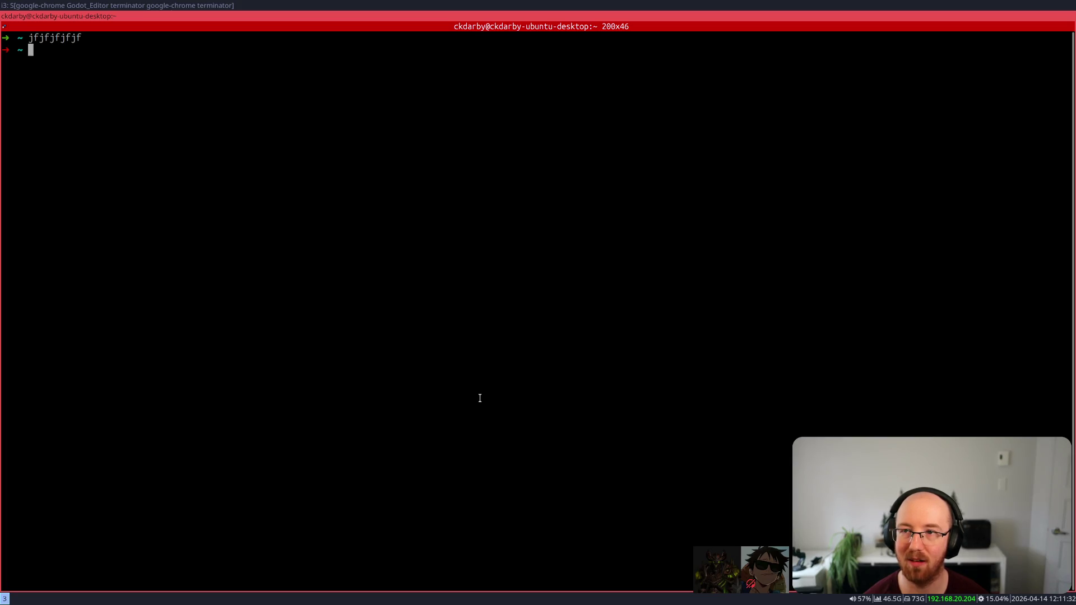
key(super+s)
key(super+k)
key(super+k)
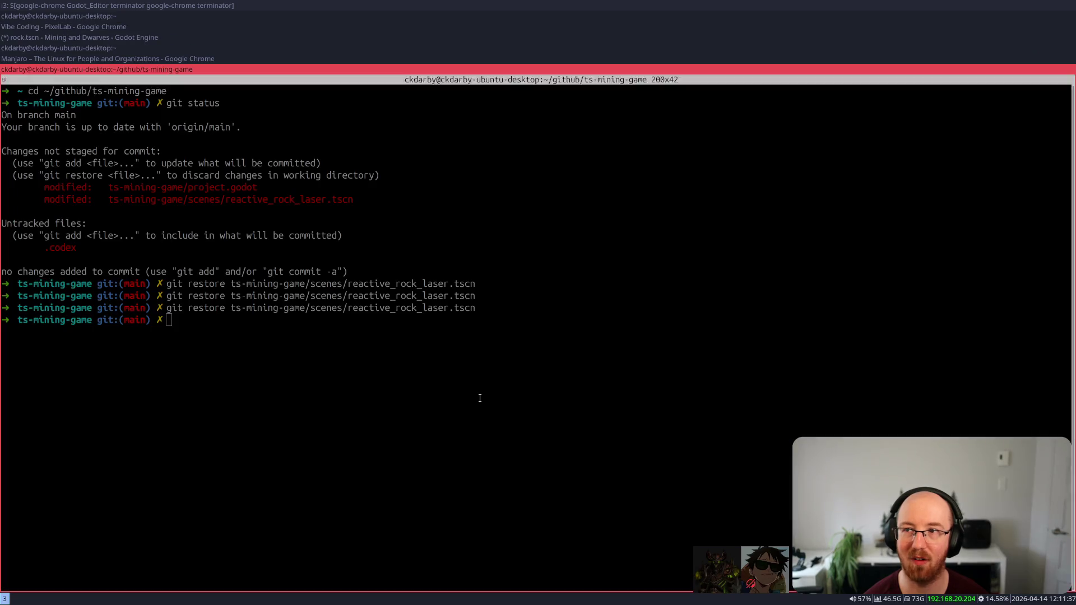
key(super+k)
key(super+k)
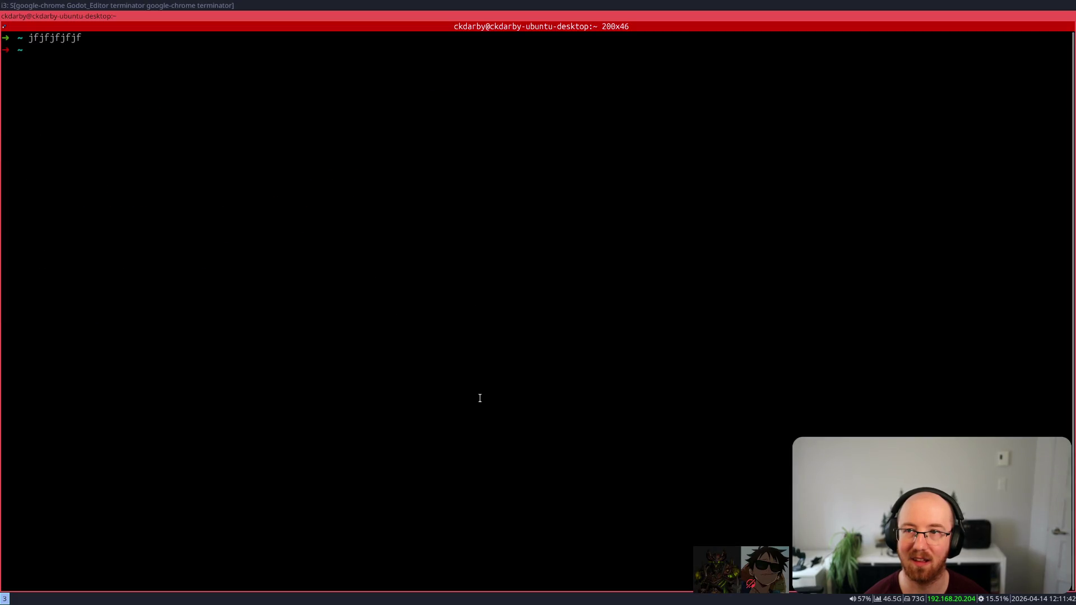
key(super+shift+l)
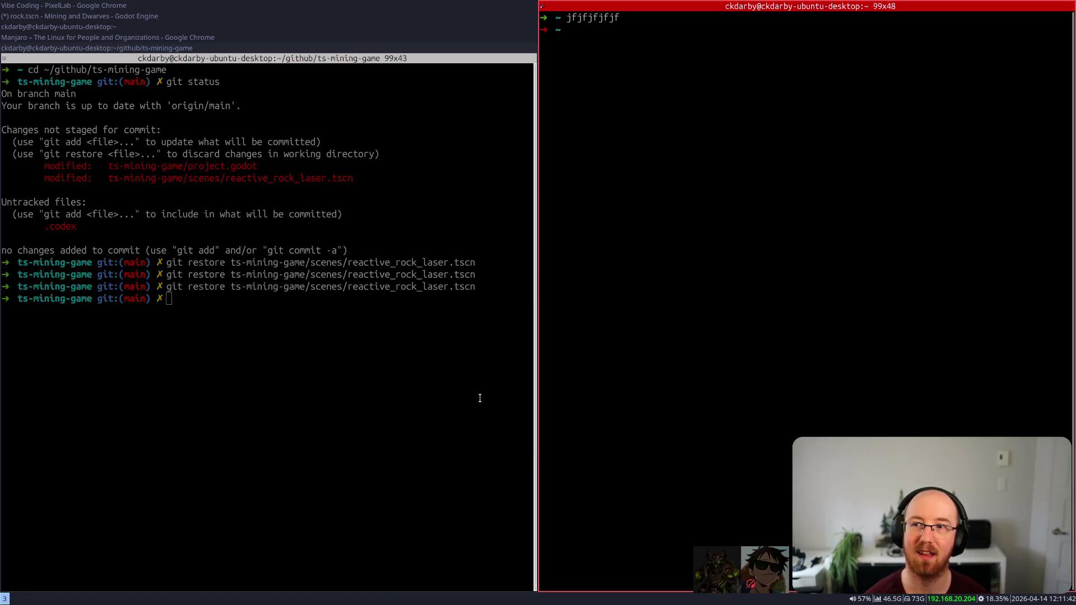
- Open an extra terminal in a bottom pane and exit it
key(super+Return)
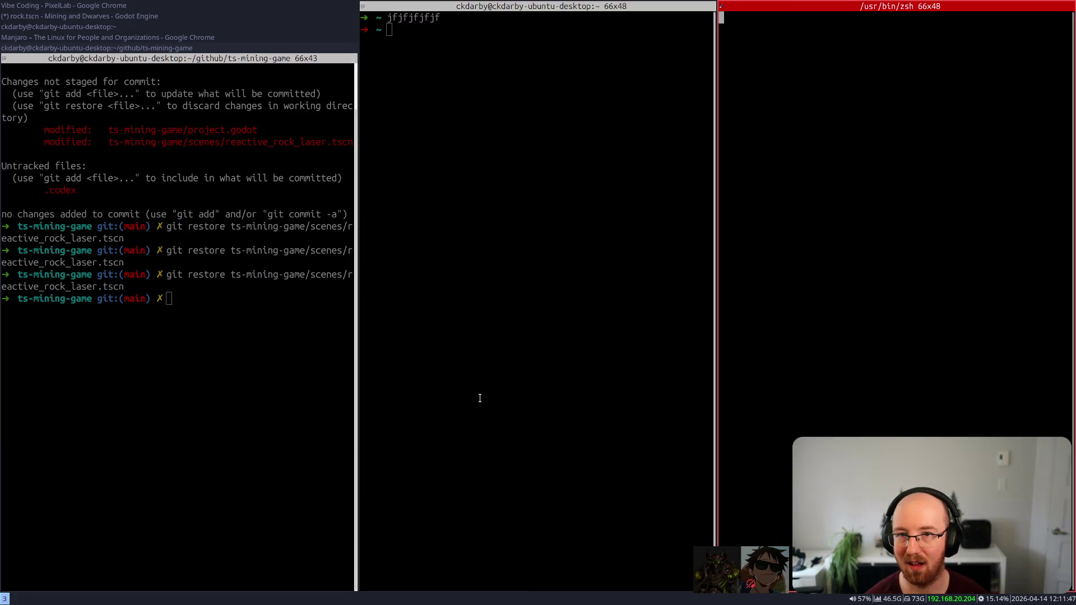
key(super+shift+j)
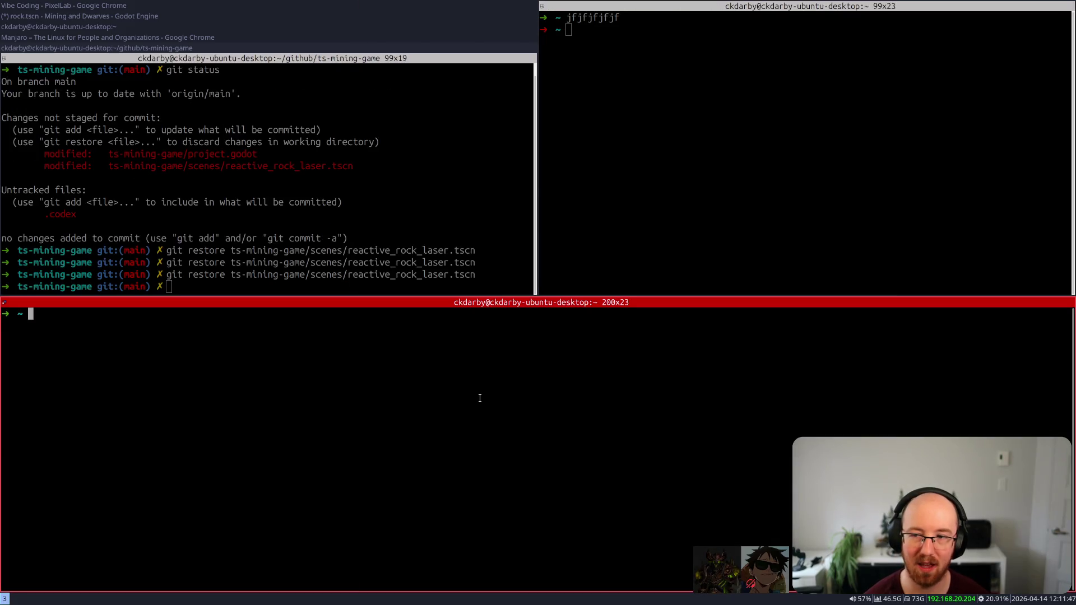
text(exit)
key(Return)
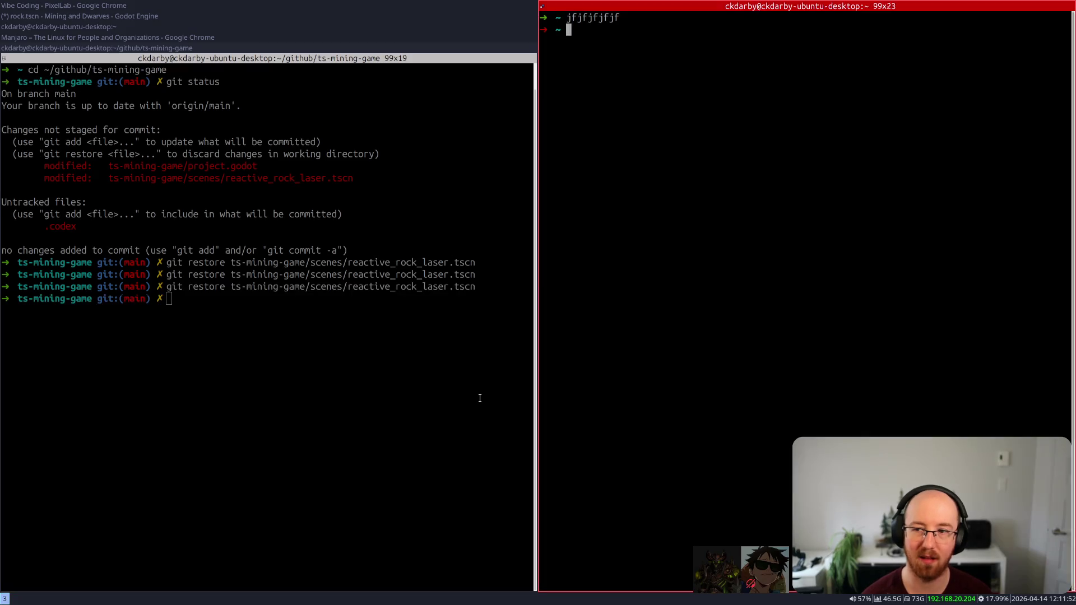
- Launch Google Chrome from the launcher into the bottom pane
key(super+d)
text(chro)
key(Down)
key(Down)
key(Down)
key(Return)
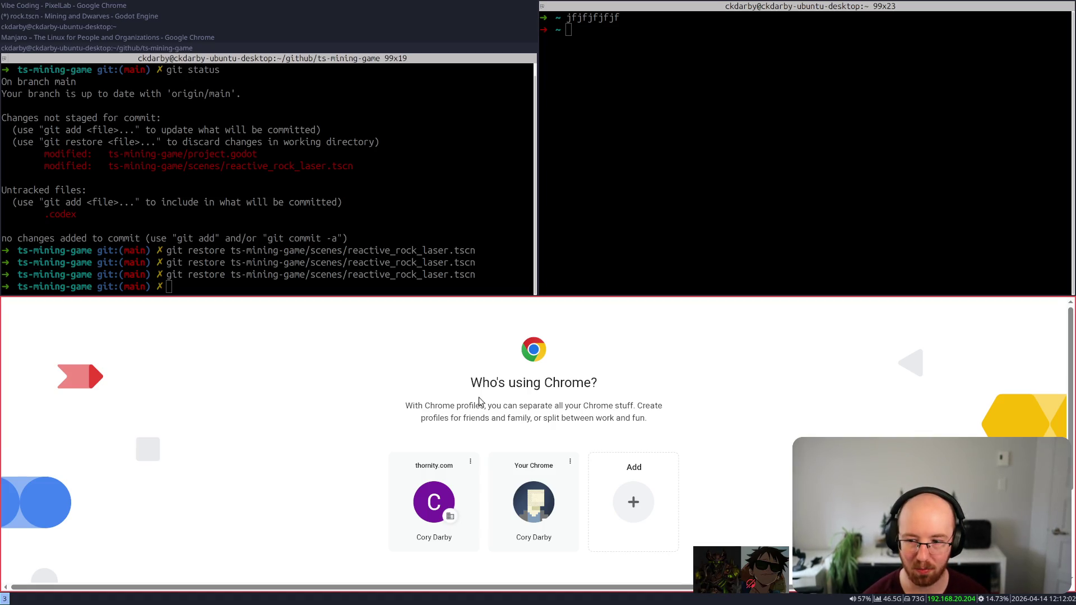
- Open a terminal on workspace 4, then scroll the bar back to workspace 3
key(super+4)
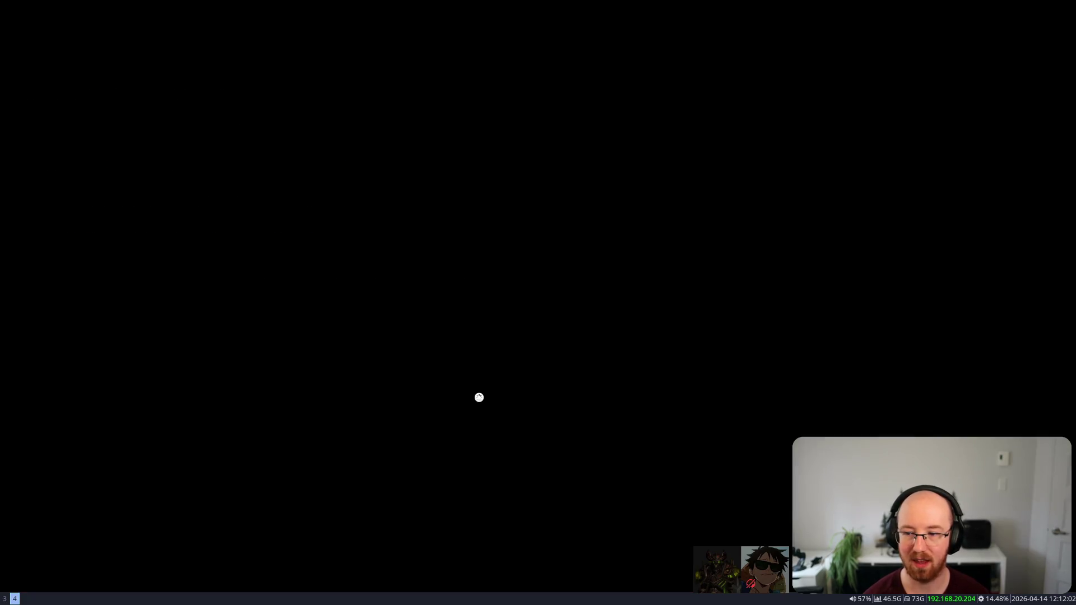
key(super+Return)
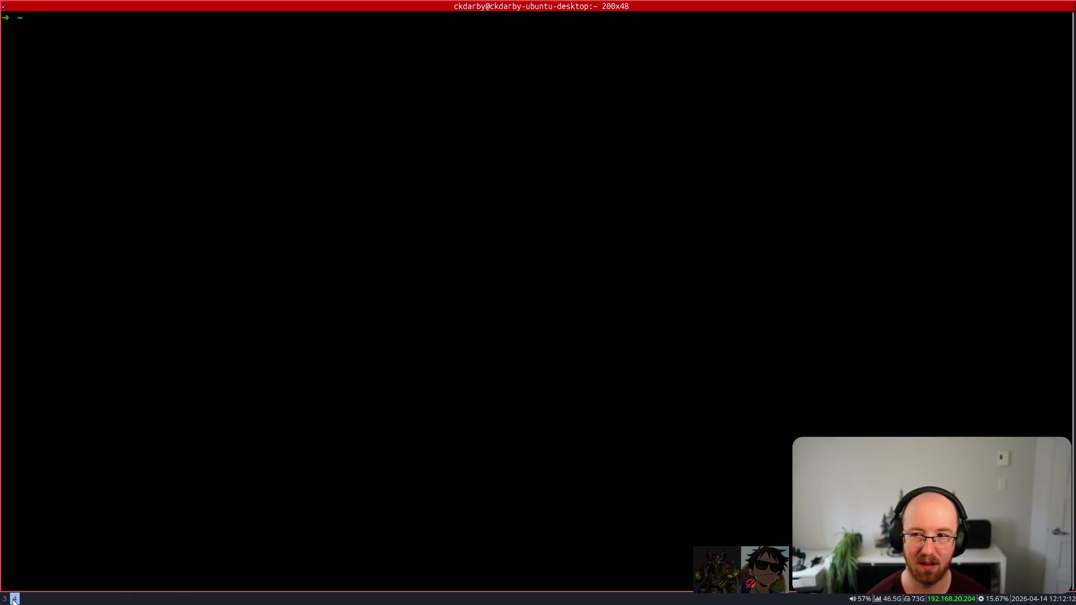
scroll(22, 598, up, 1)
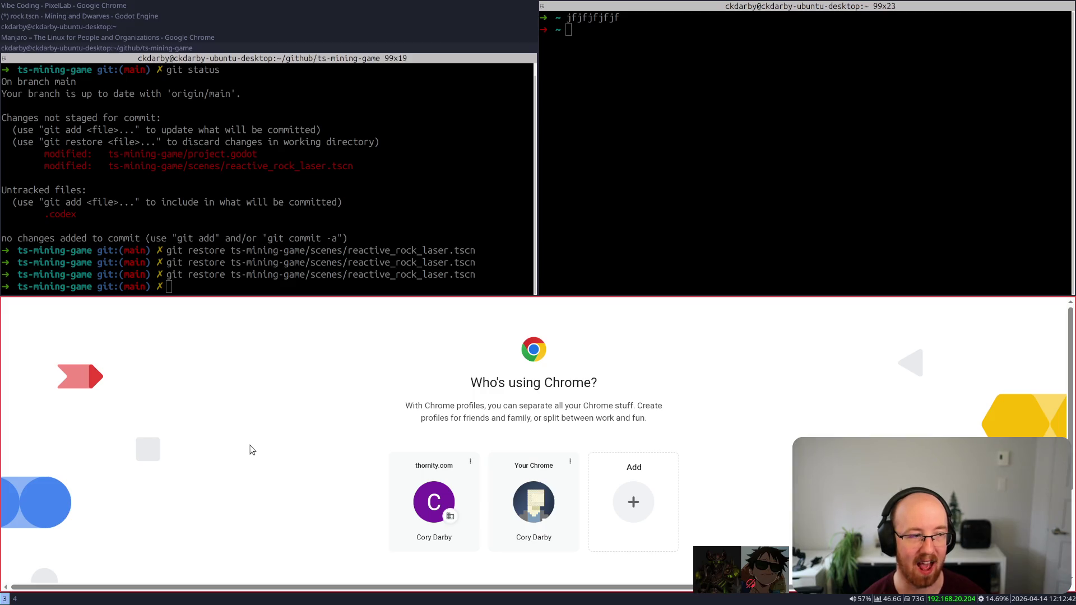
- Re-tile the Chrome profile picker beneath the right terminal, then close workspace 4's terminal
key(super+shift+space)
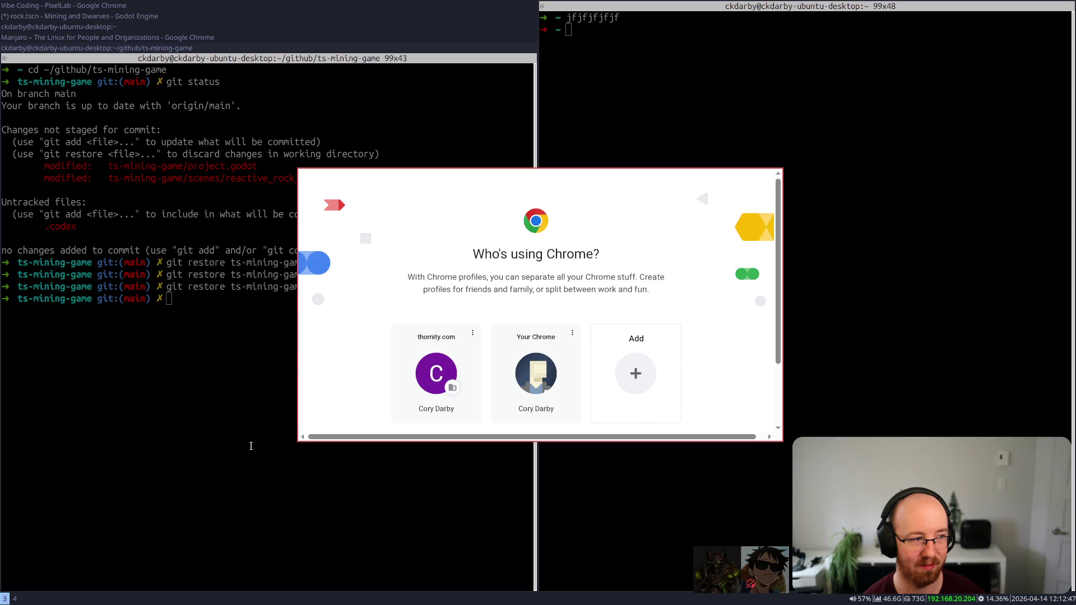
key(super+shift+space)
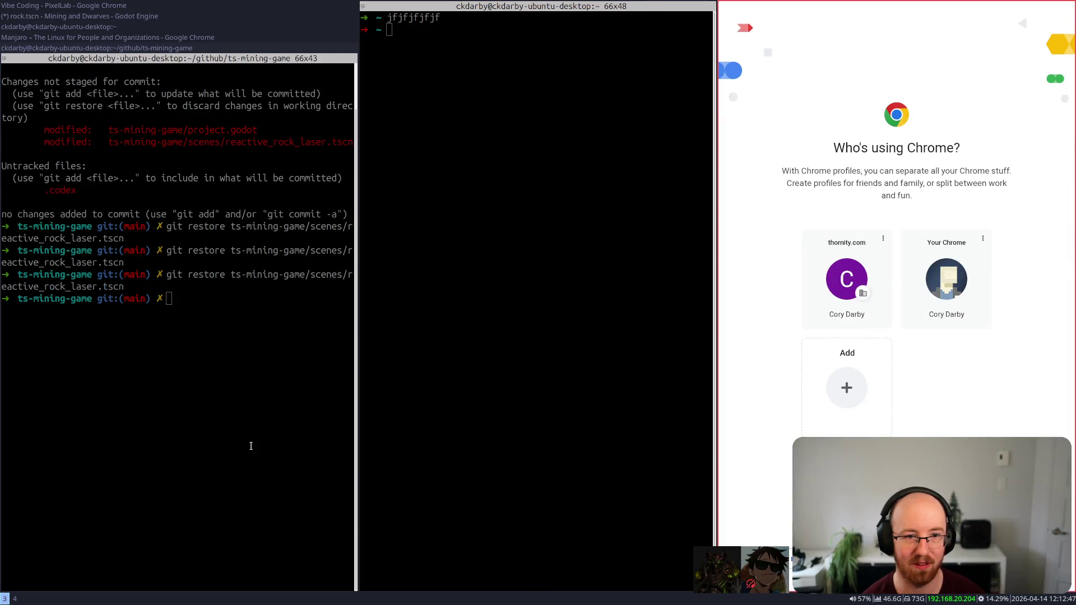
key(super+shift+Down)
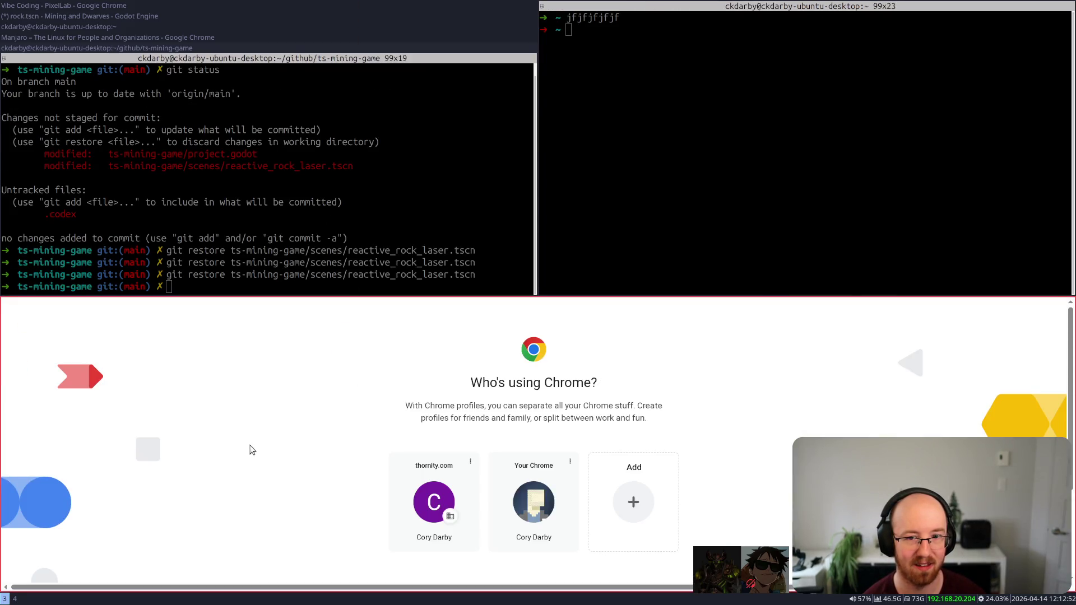
key(super+Up)
key(super+Left)
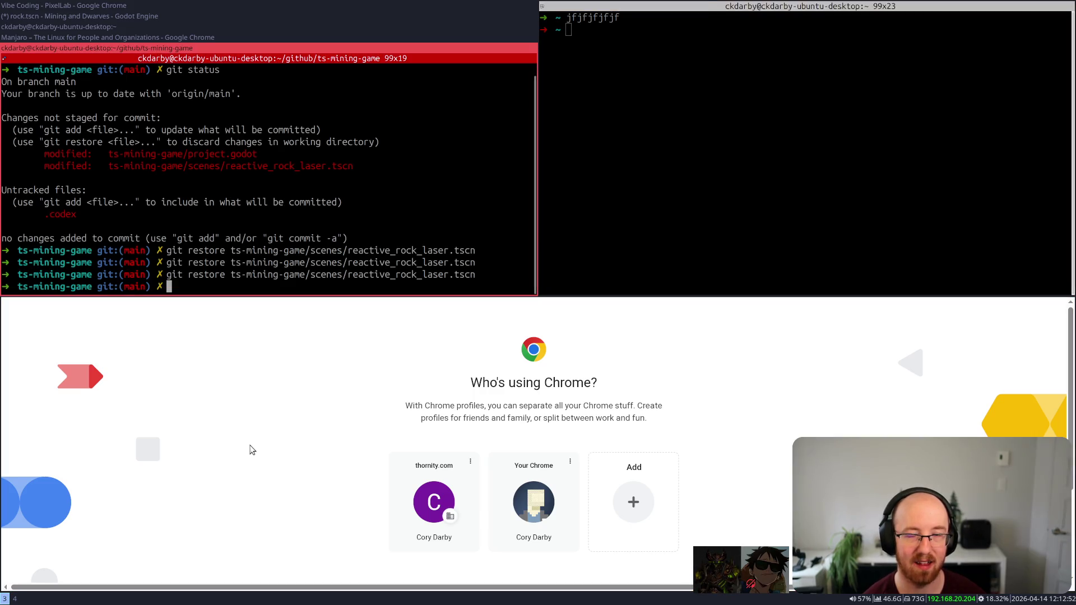
key(super+shift+Left)
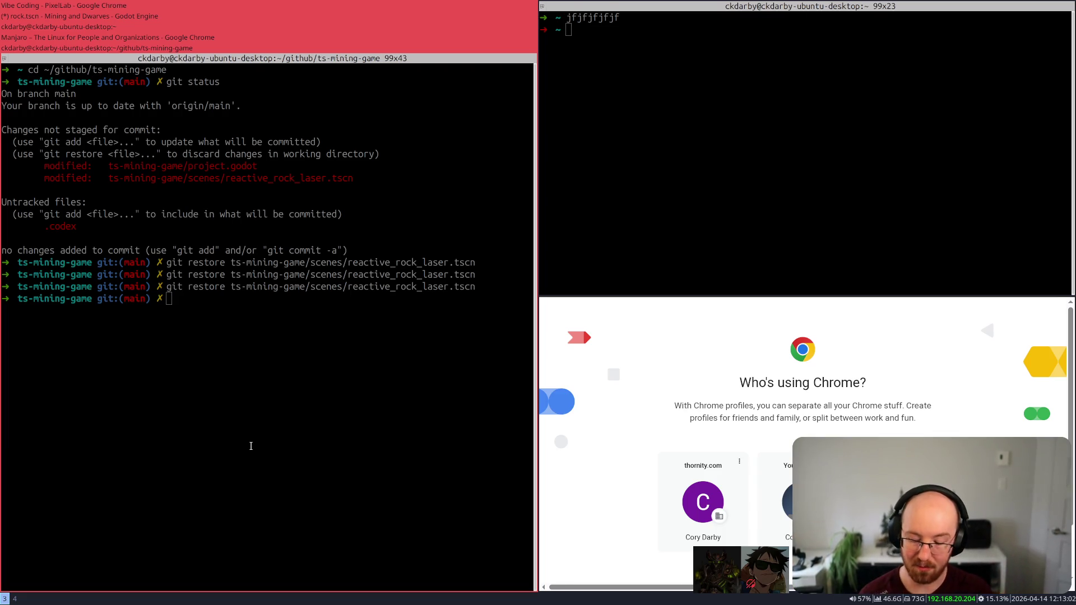
key(super+4)
key(ctrl+d)
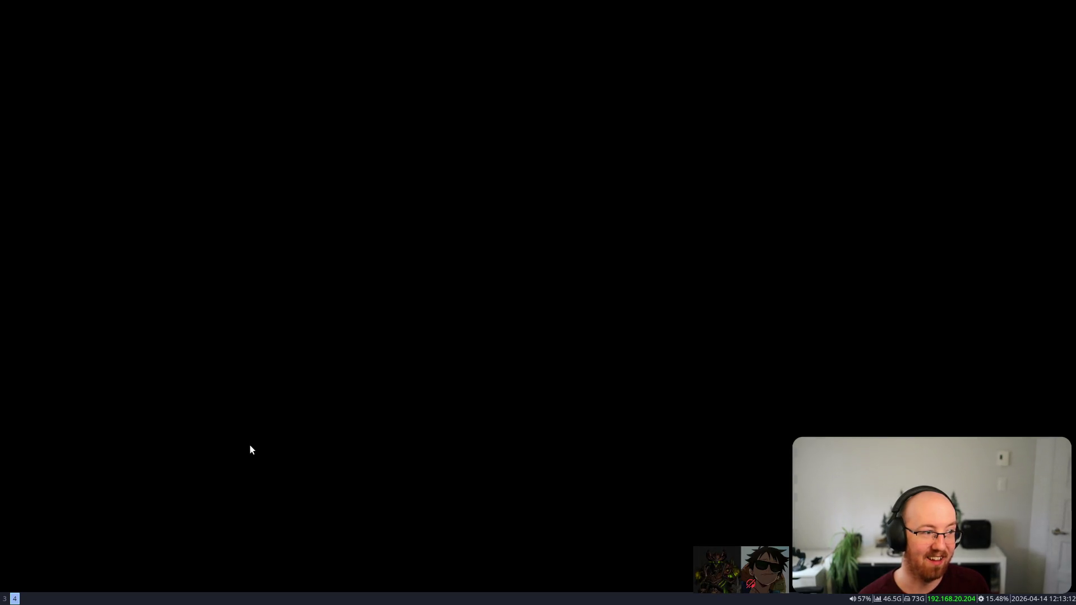
- Spawn seven terminals side by side, focus their parent container and close them all
key(super+Return)
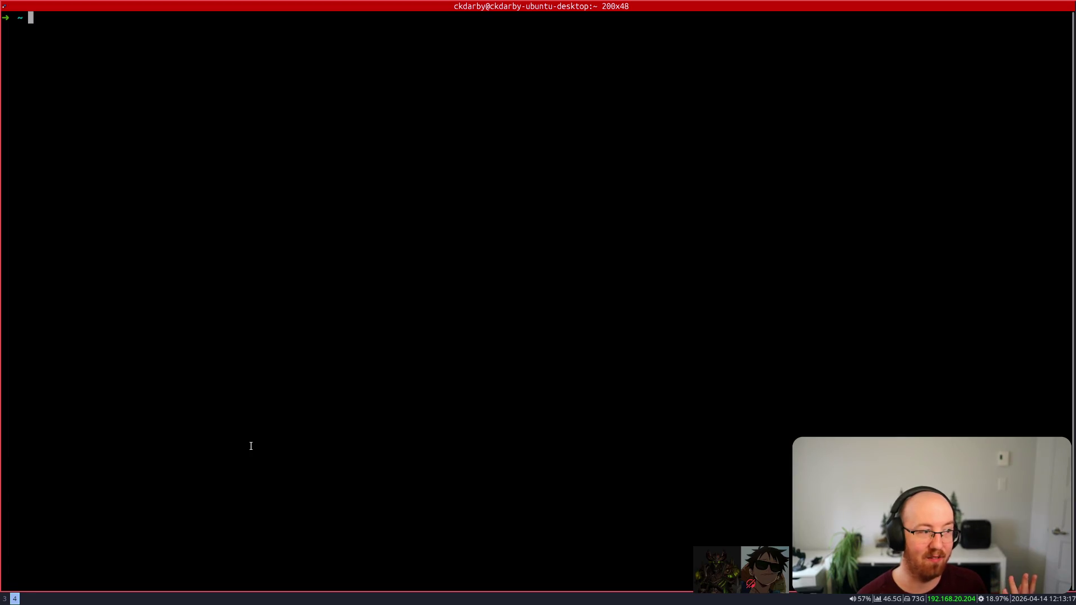
key(super+Return)
key(super+Return)
key(super+Return)
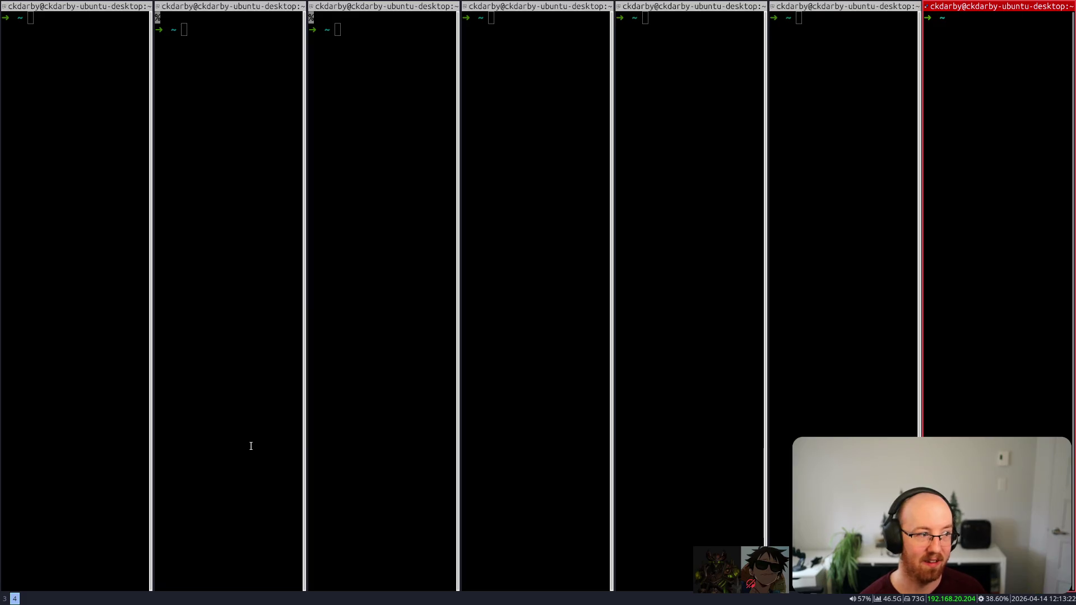
key(super+a)
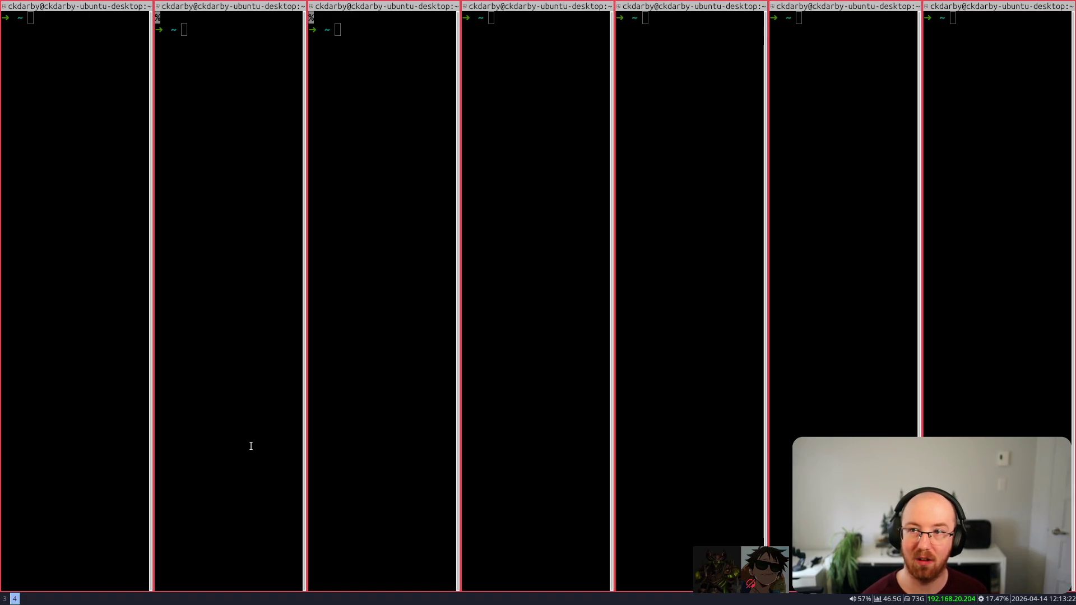
key(super+shift+q)
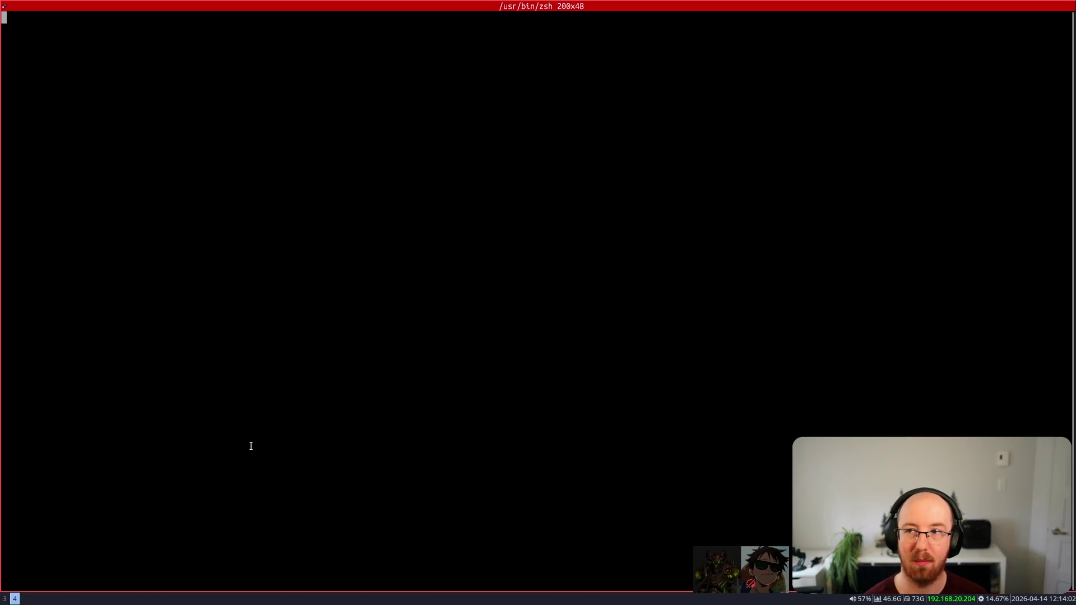
- Open several new terminals and put the workspace into stacked layout
key(super+s)
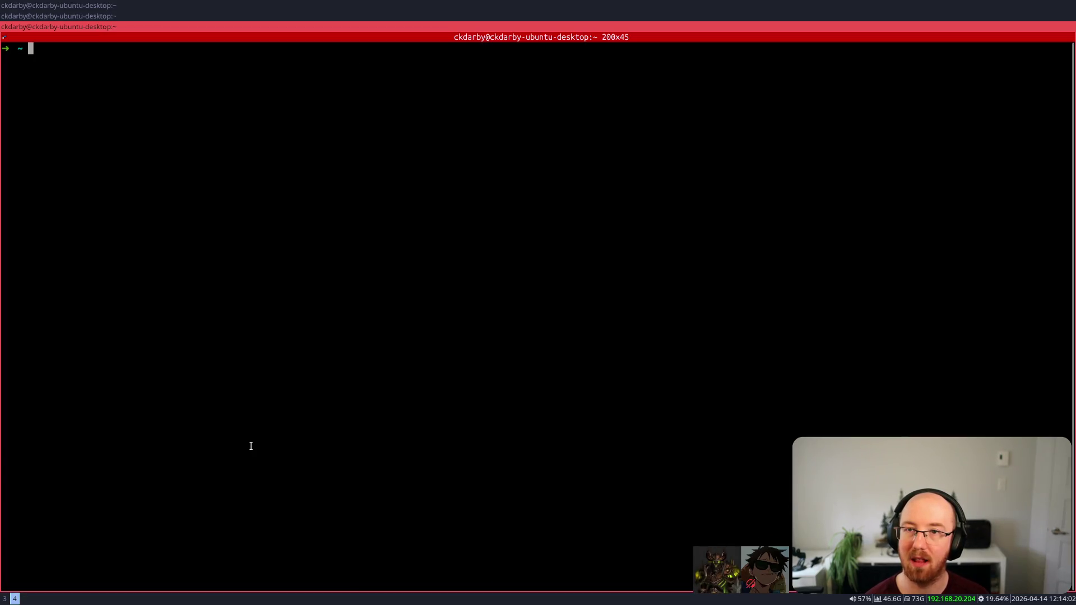
key(super+Return)
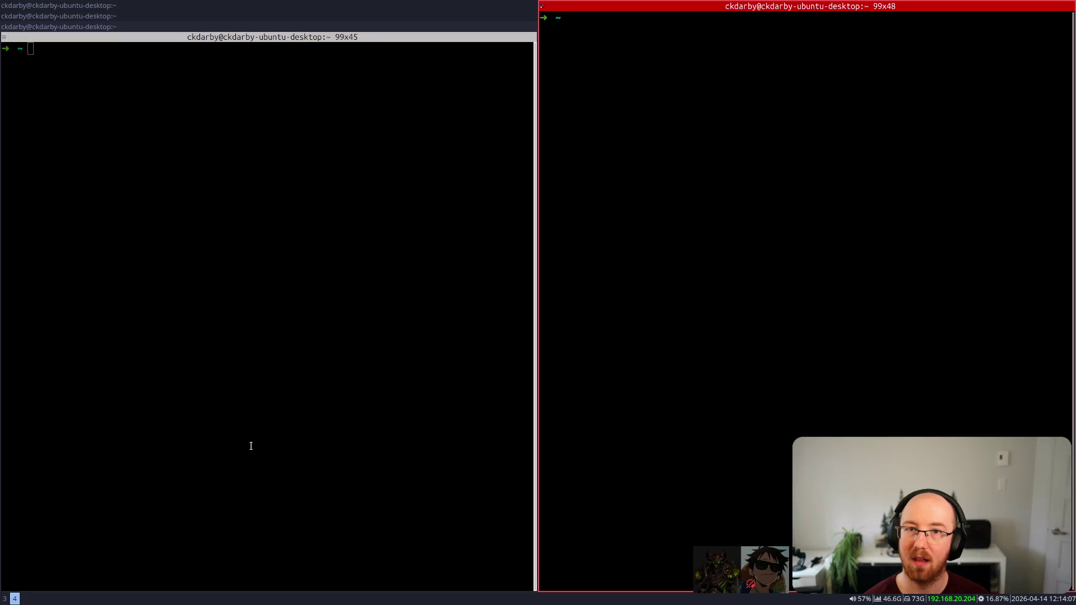
key(super+Return)
key(super+Return)
key(super+Return)
key(super+s)
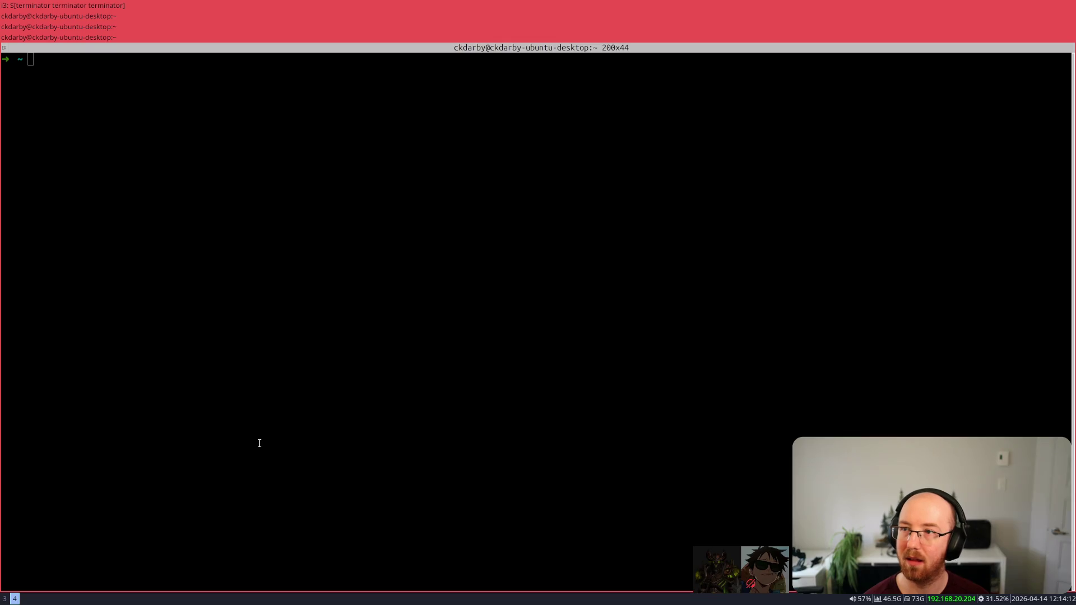
key(super+Return)
key(super+Return)
key(super+Return)
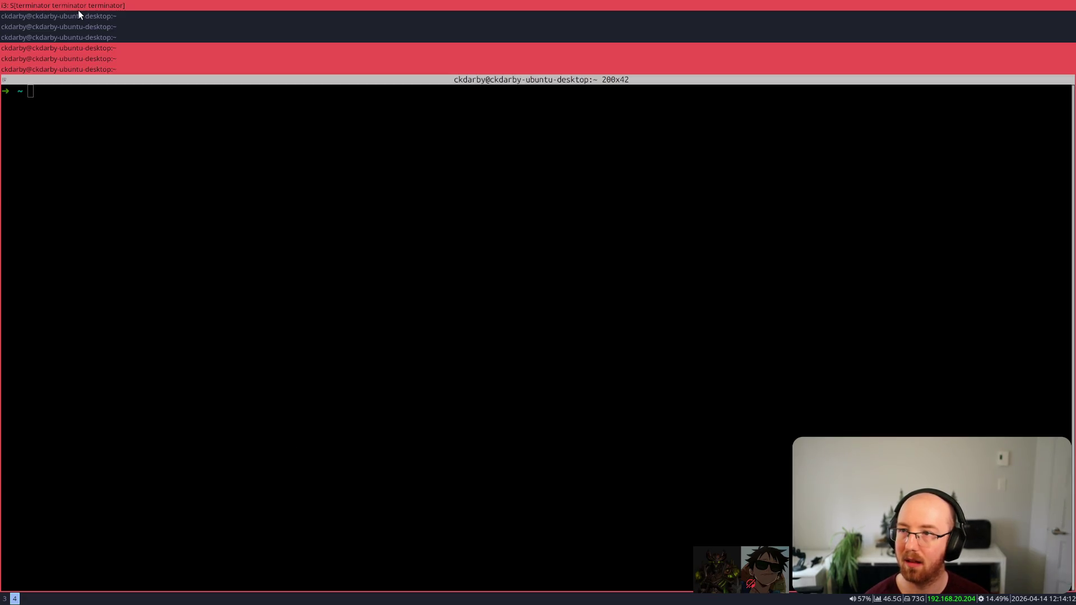
- Split the terminals into two stacked columns and move focus between them
key(super+e)
key(super+Right)
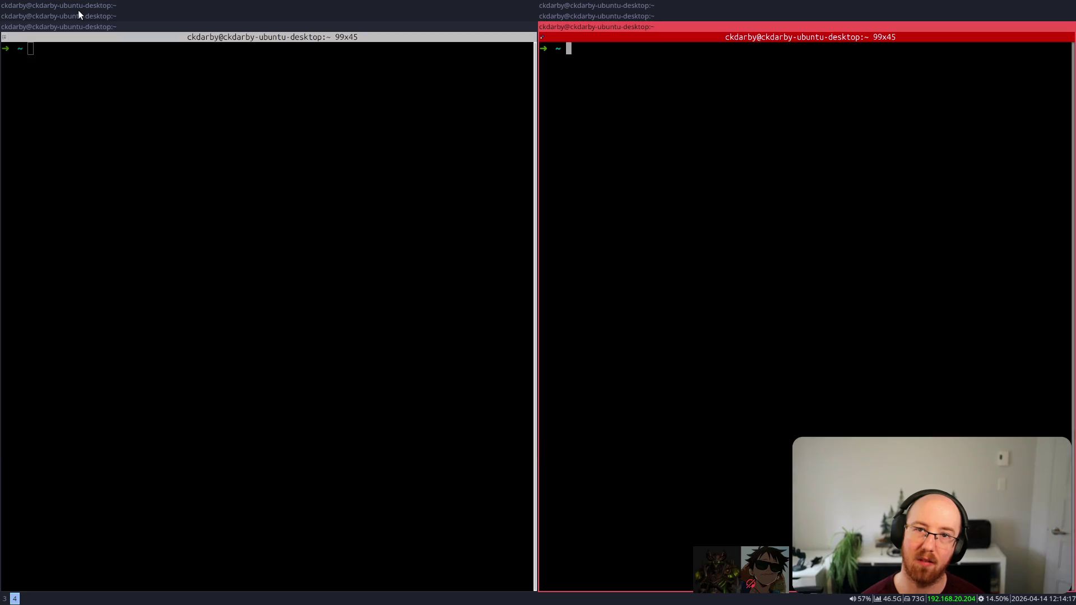
click(79, 9)
key(super+Up)
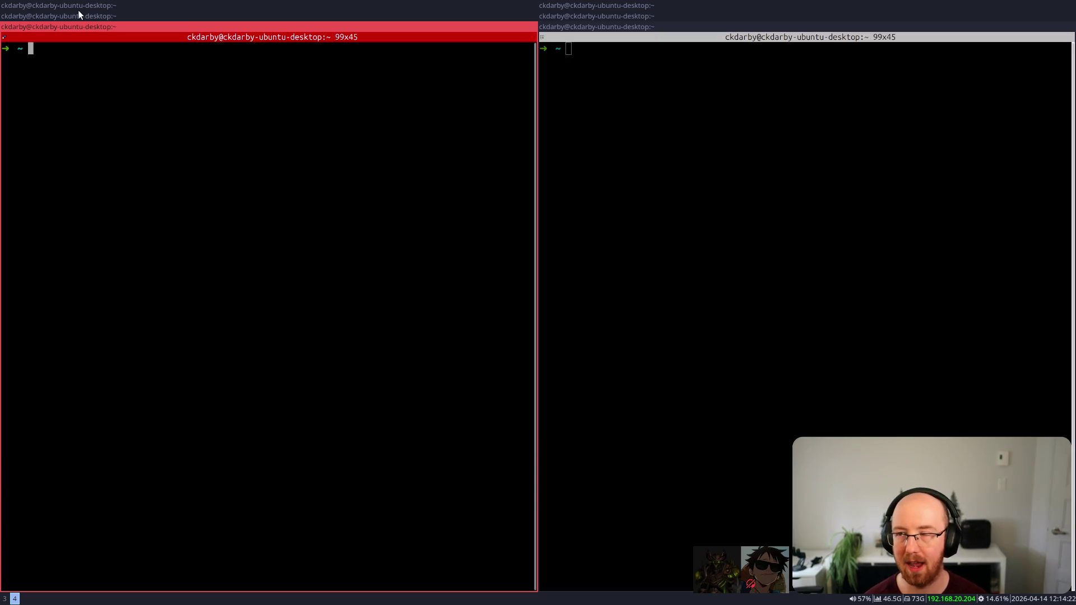
key(super+a)
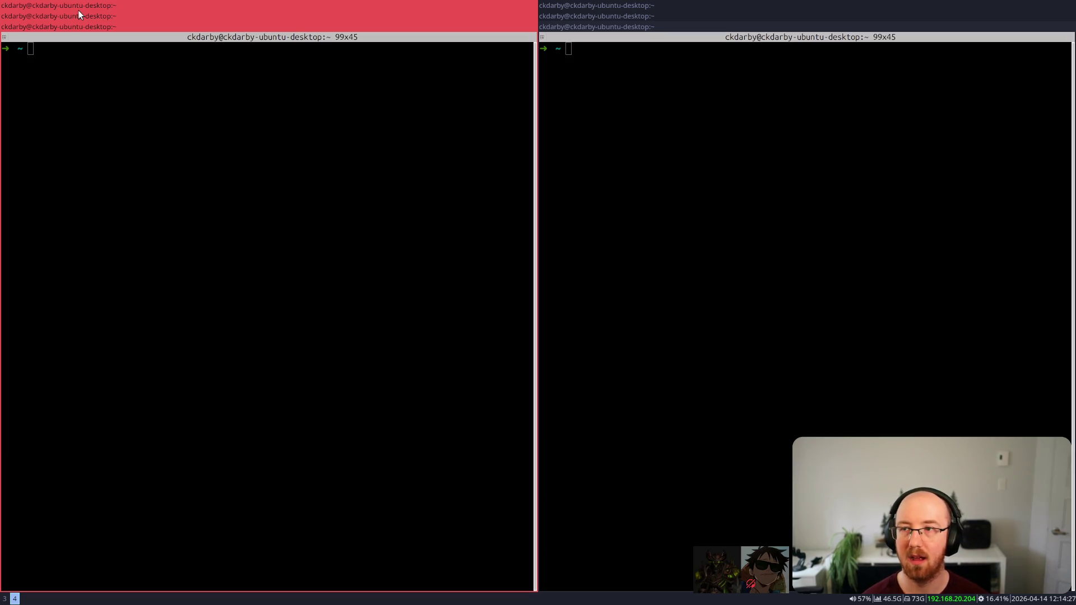
key(super+Right)
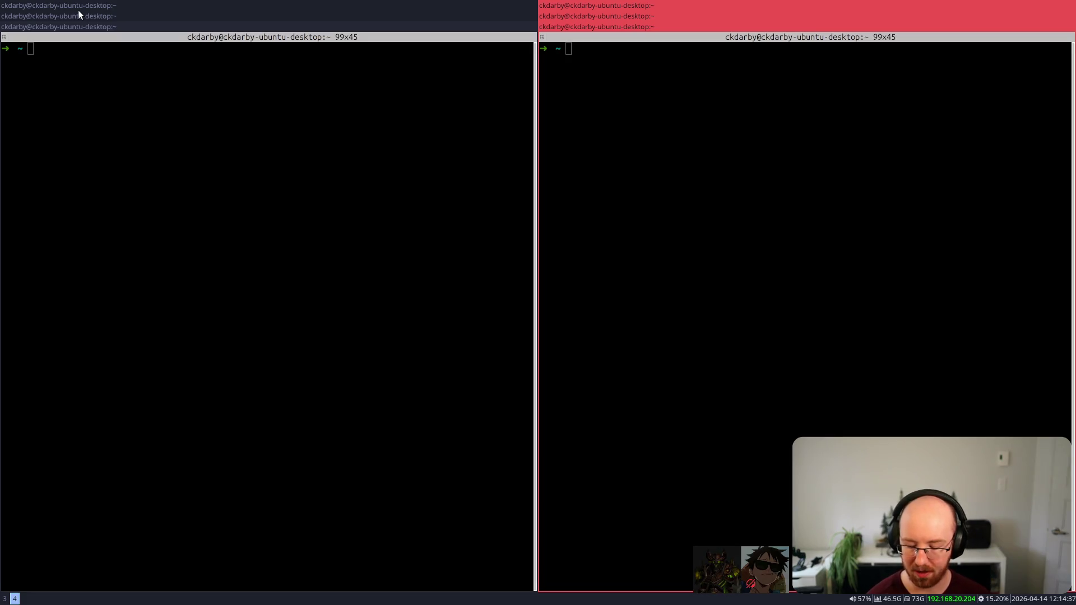
- Send the focused terminal stack to workspace 5, then bring it back to workspace 4
key(super+shift+5)
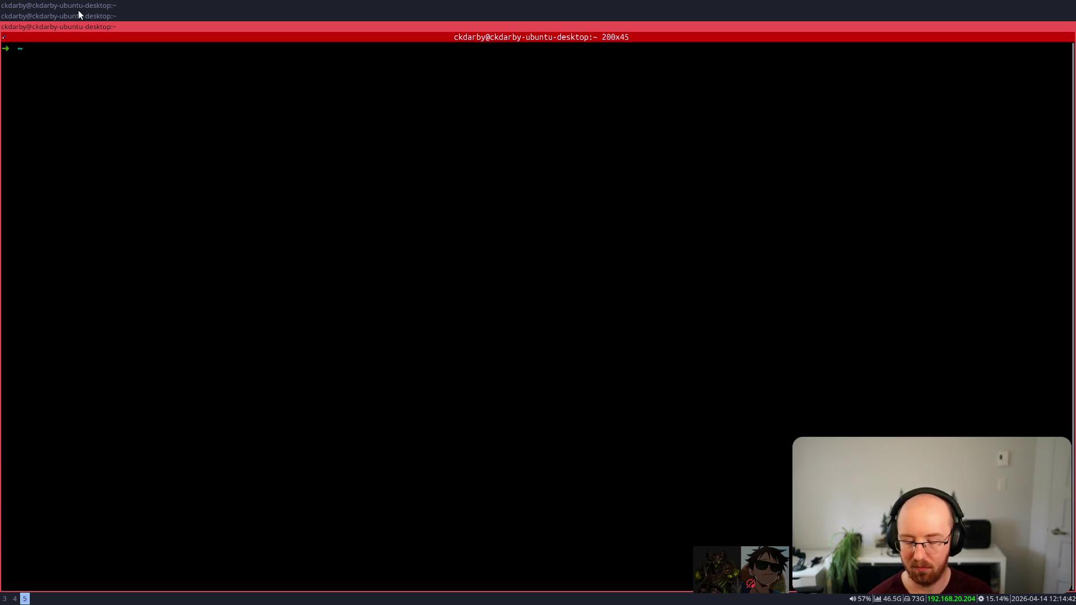
key(super+a)
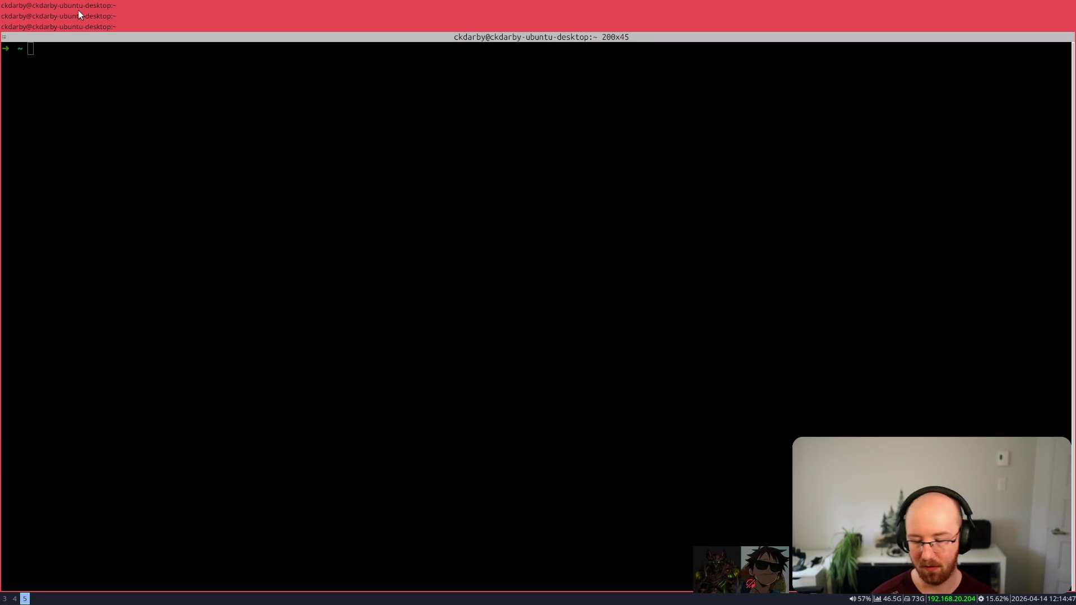
key(super+shift+4)
key(super+4)
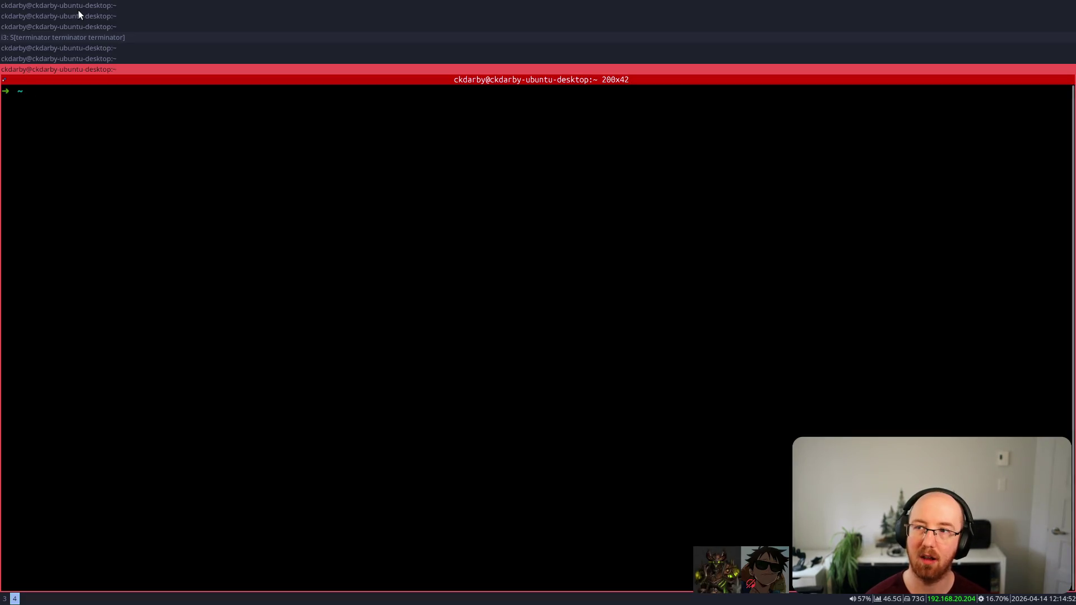
- Close all the terminals on workspace 4 and return to workspace 3
key(super+a)
key(super+e)
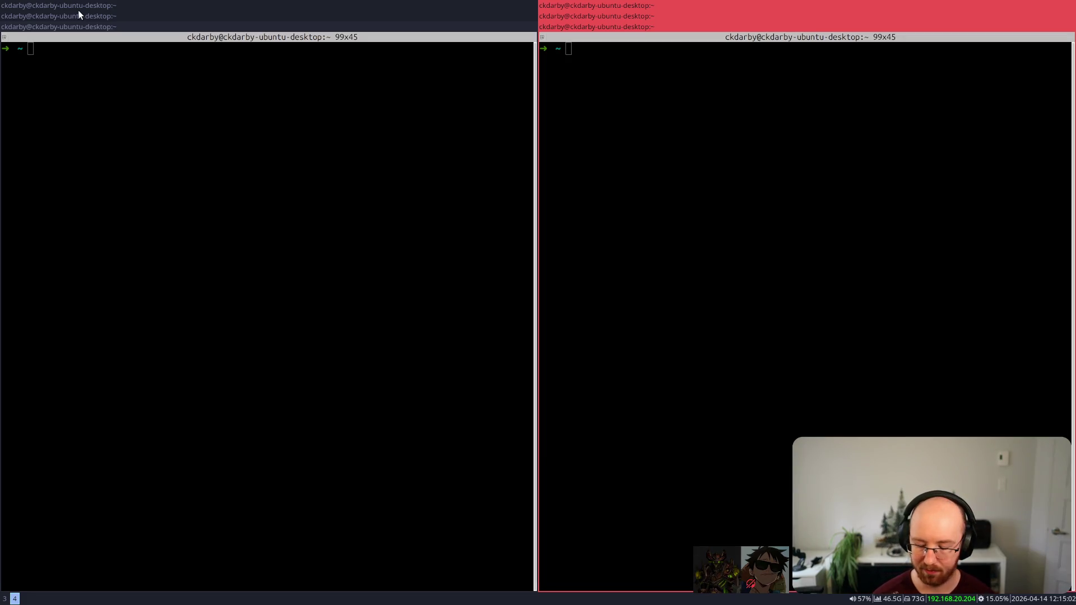
key(super+shift+q)
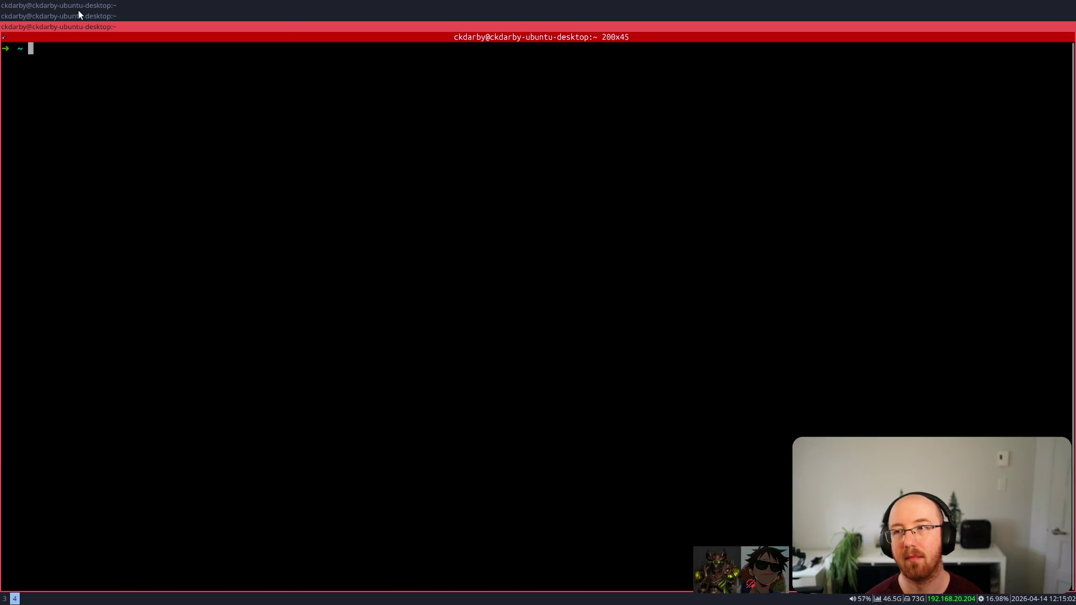
key(super+shift+q)
key(super+3)
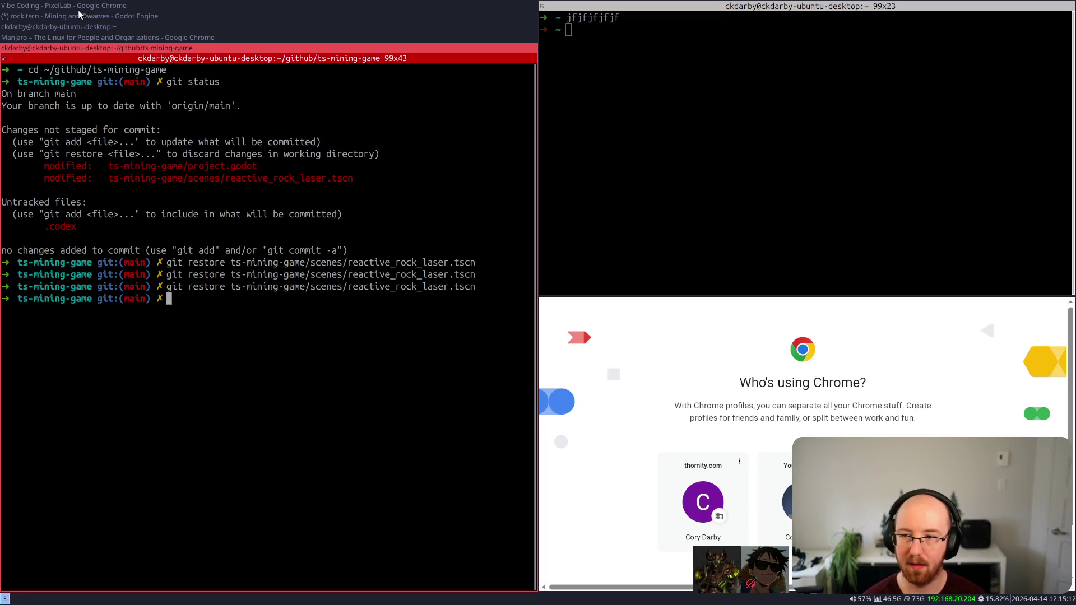
- Filter the rofi switcher for 'gnome', then 'spoti', and jump to the Spotify window
key(super+d)
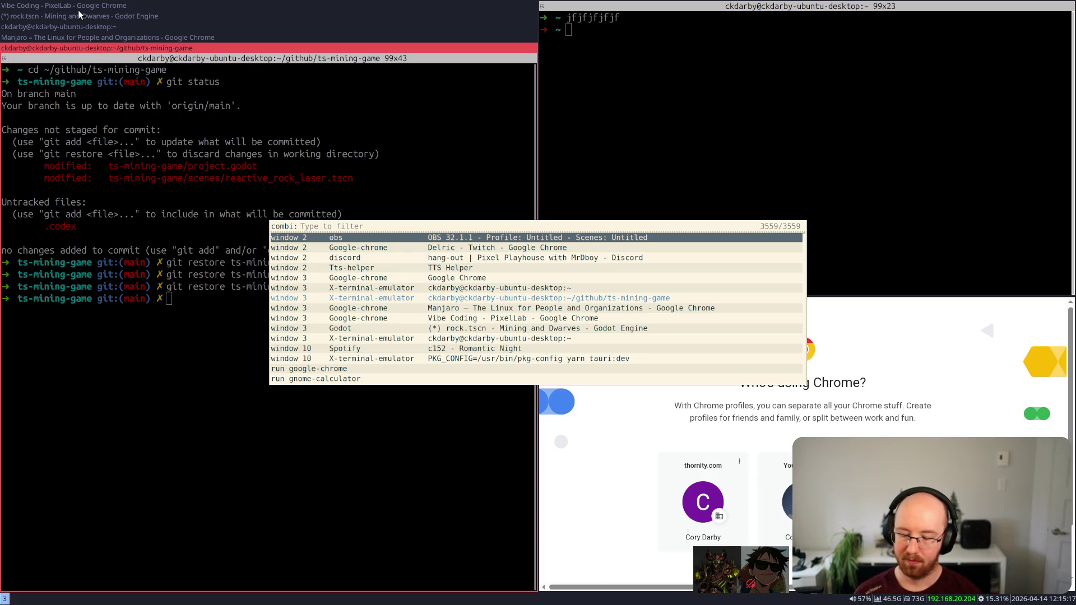
key(Escape)
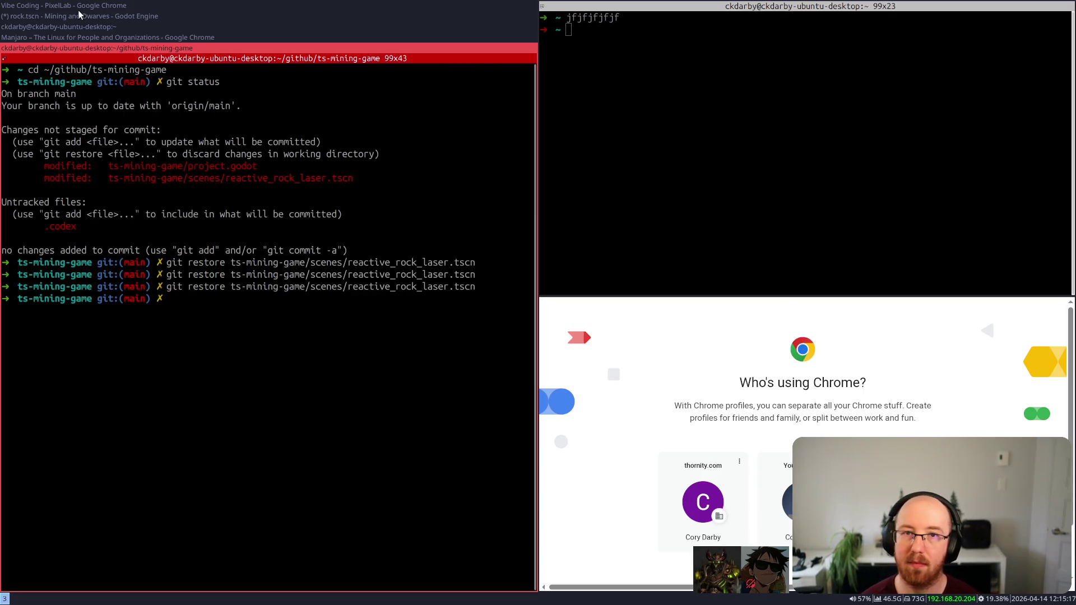
key(super+d)
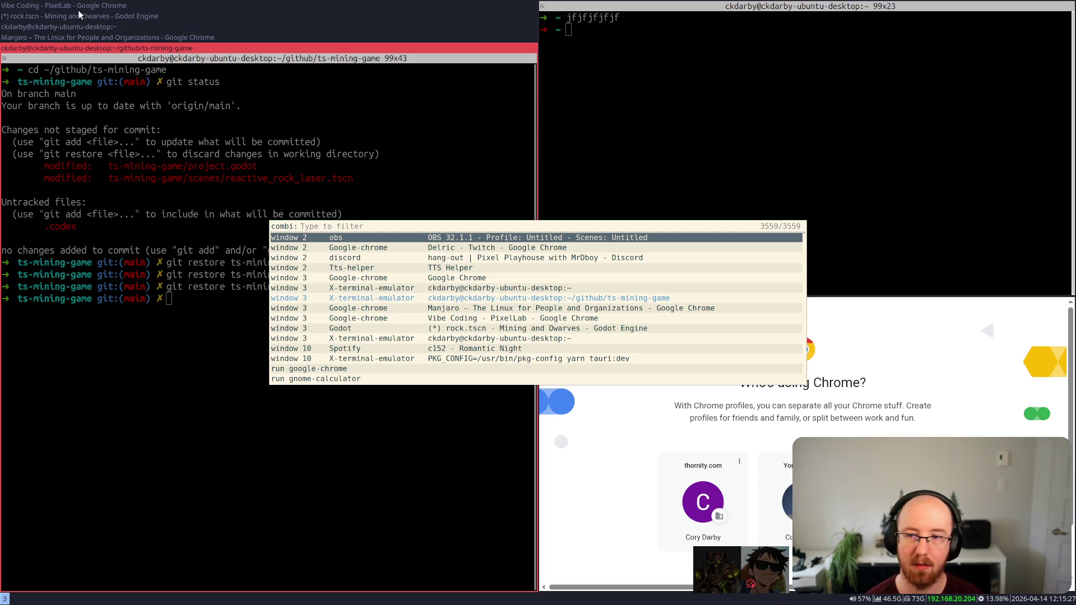
text(gnome)
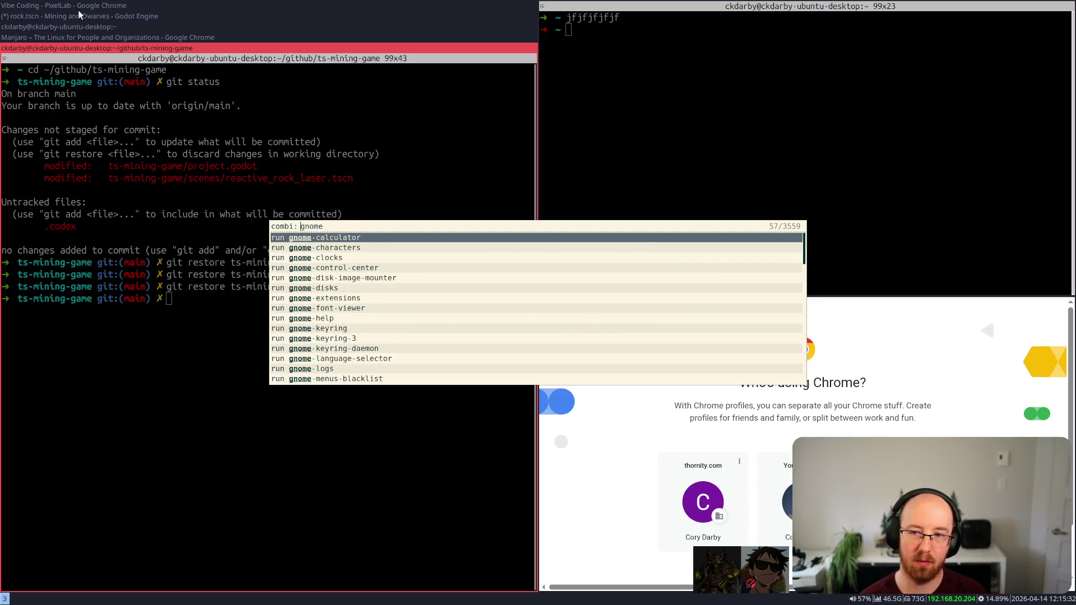
key(Delete)
key(Delete)
key(Delete)
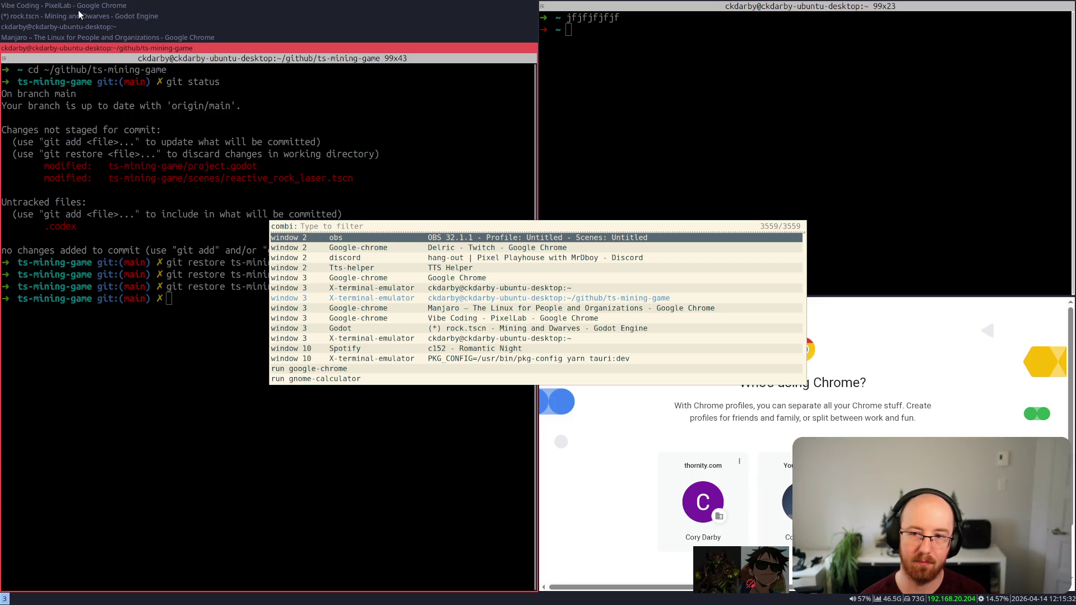
text(spoti)
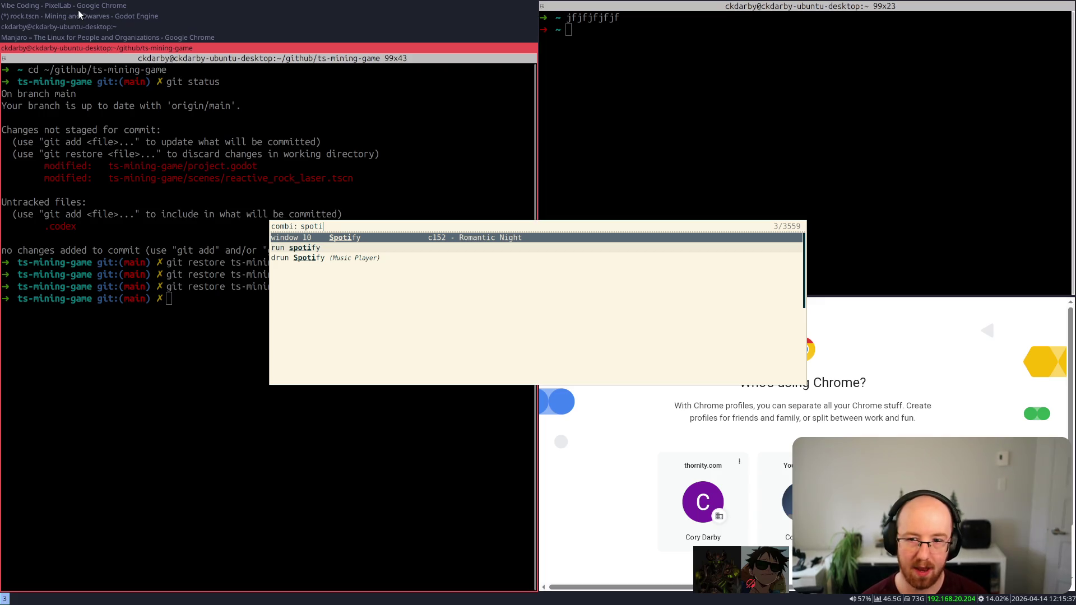
key(Return)
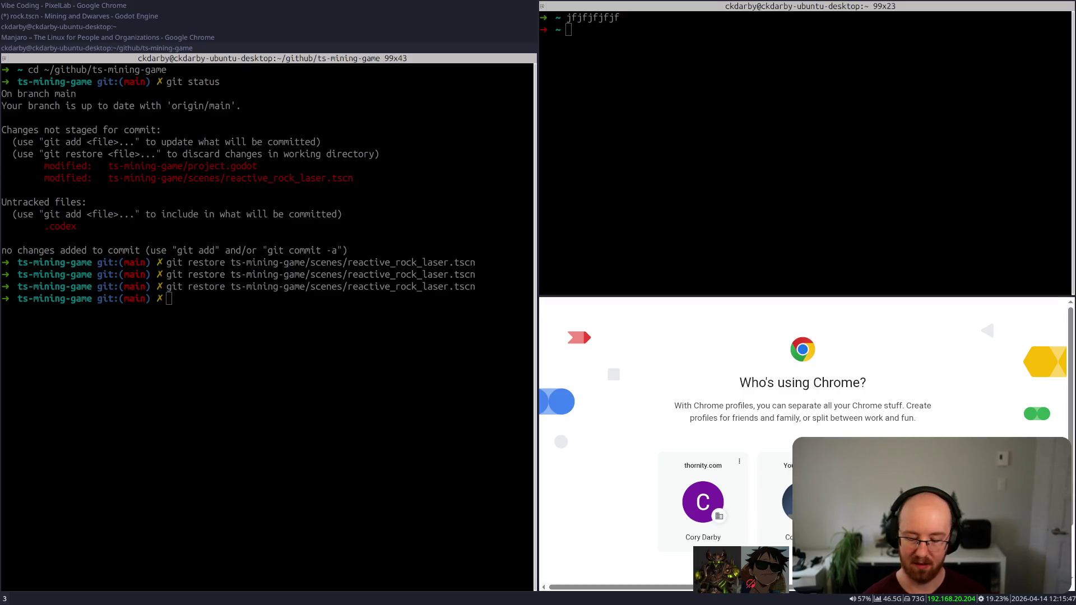
- Focus the git project terminal, then select its whole left stacked container
click(269, 323)
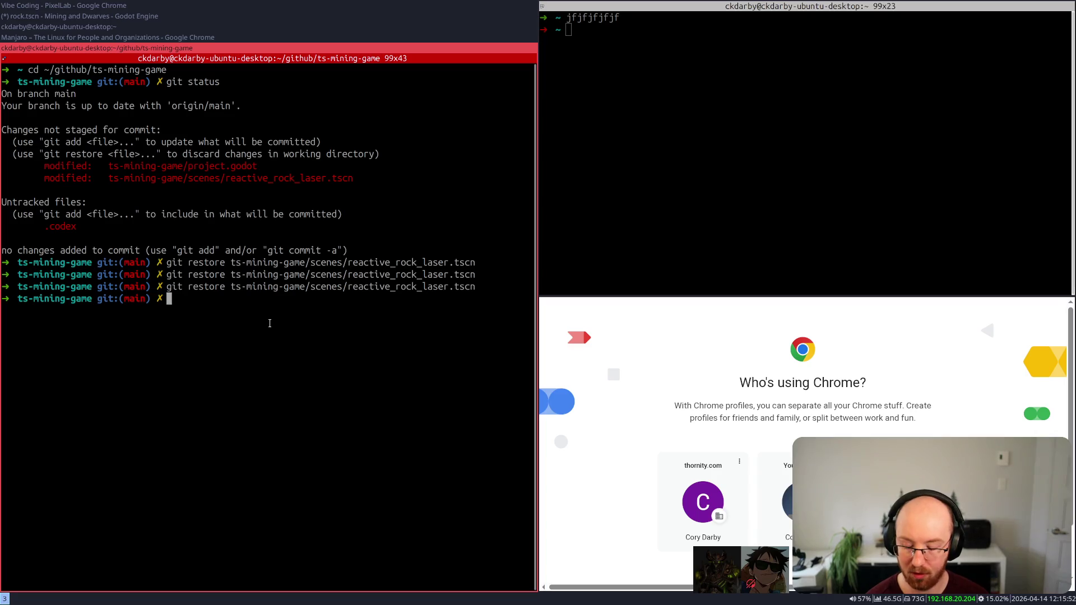
key(super+d)
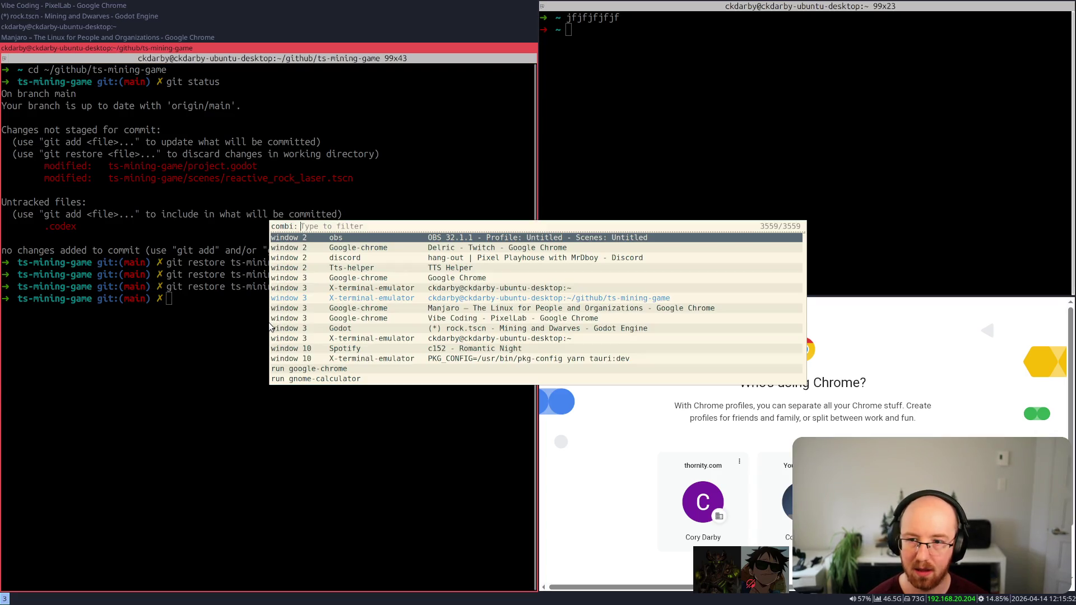
key(Escape)
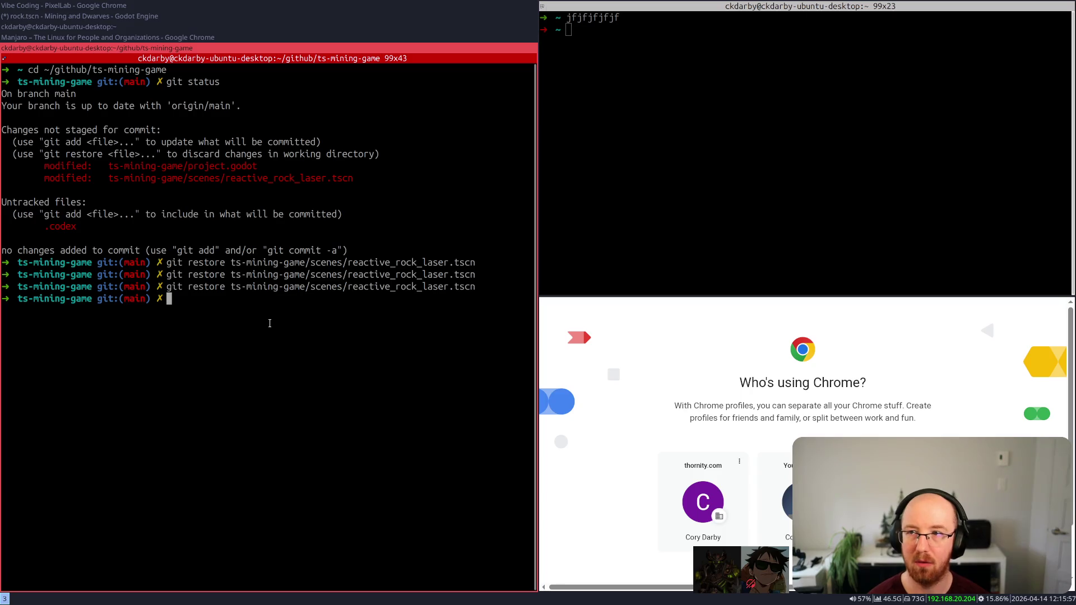
key(super+a)
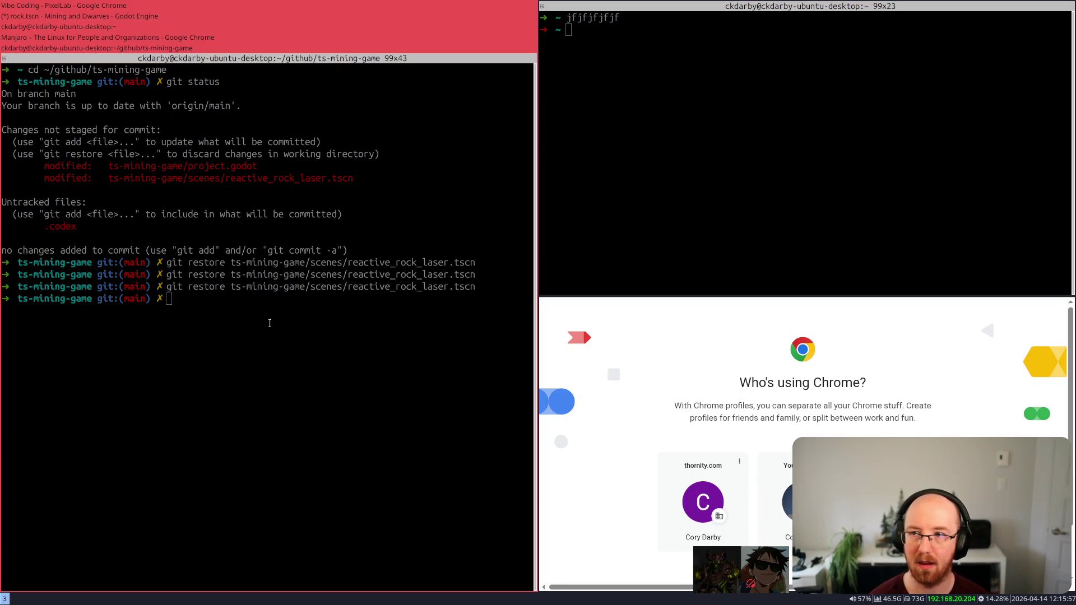
key(super+Right)
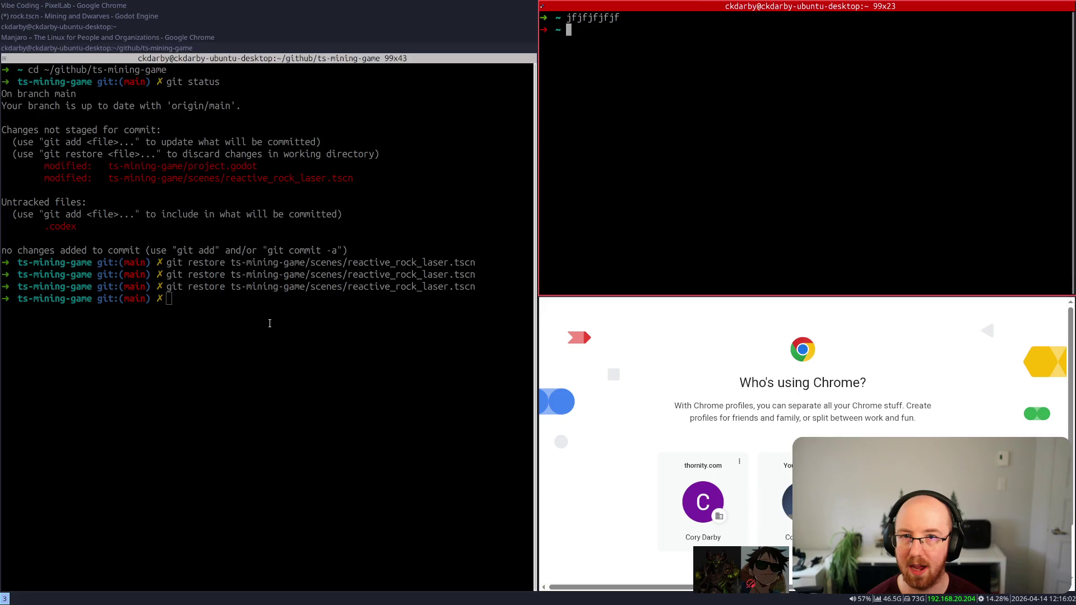
key(super+Left)
key(super+Right)
key(super+Left)
key(super+Right)
key(super+Left)
key(super+Right)
key(super+Left)
key(super+Up)
key(super+Down)
key(super+Up)
key(super+Down)
key(super+Up)
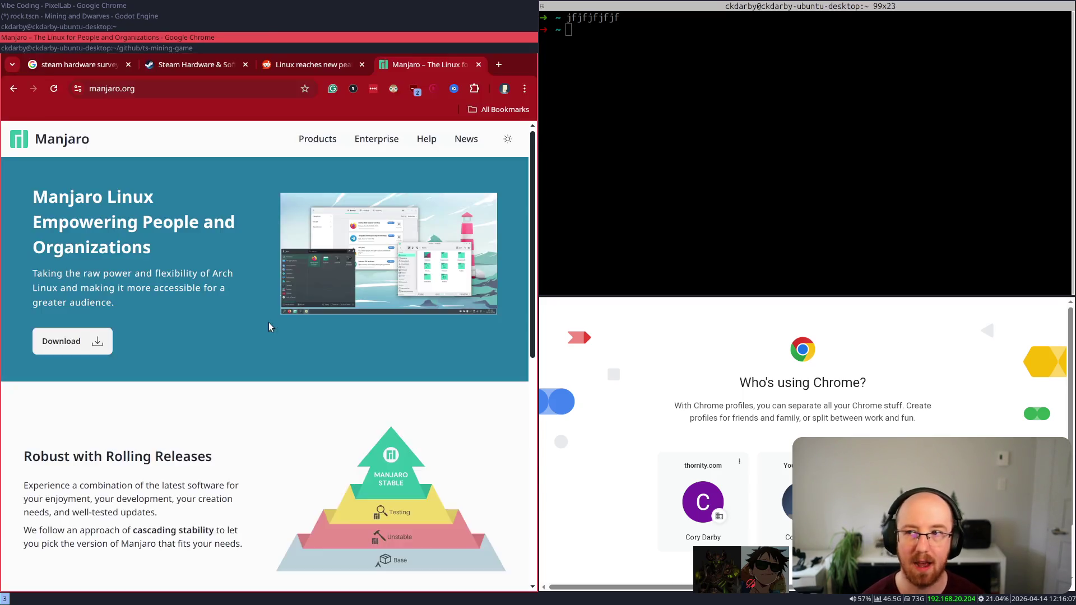
key(super+Down)
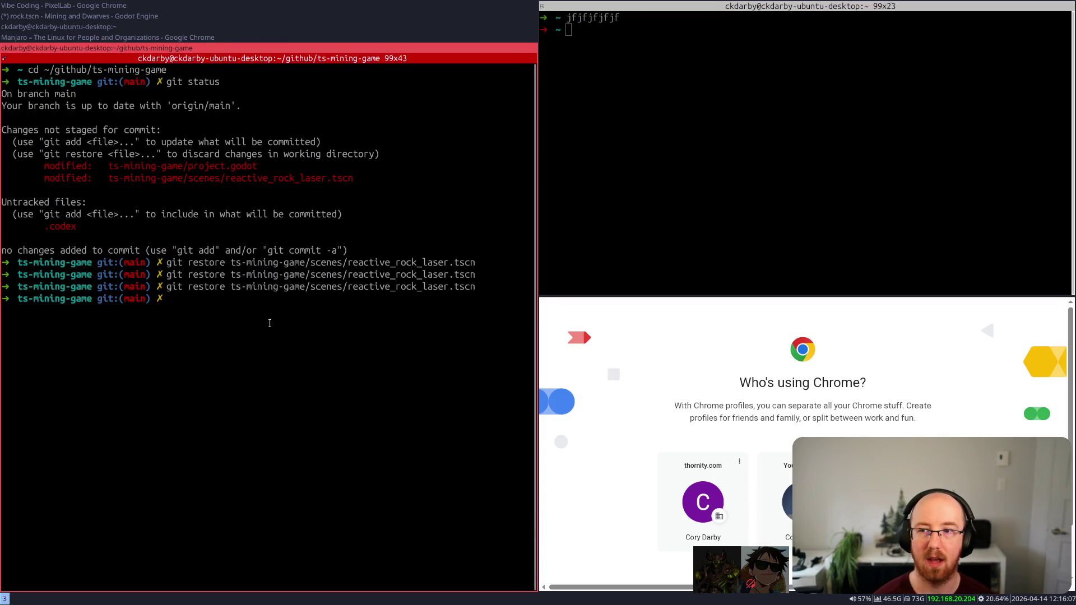
key(super+Up)
key(super+Down)
key(super+Up)
key(super+Down)
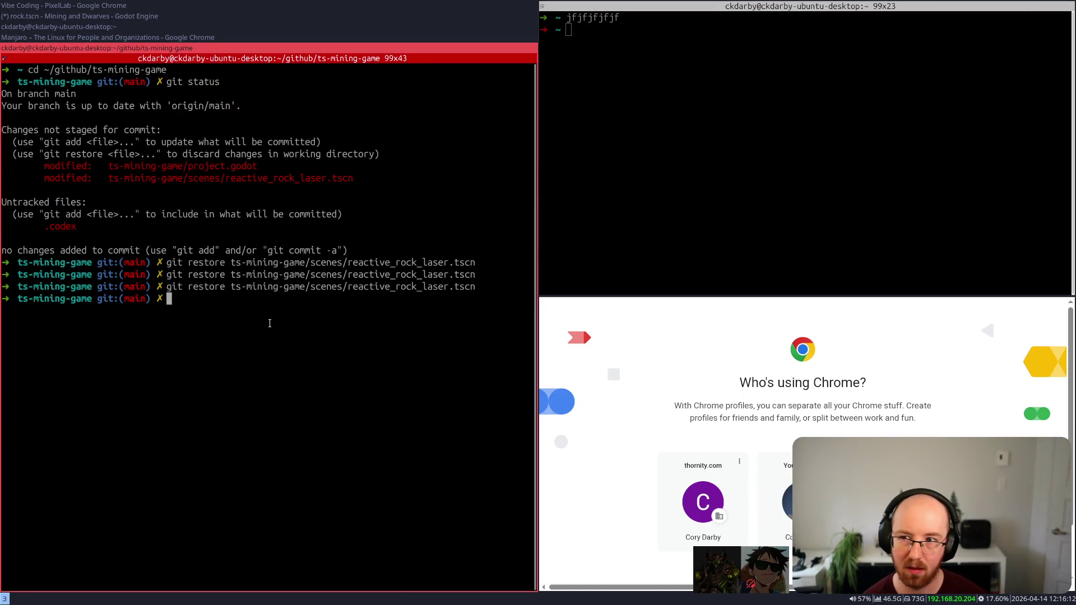
key(super+shift+Right)
key(super+shift+Left)
key(super+shift+Up)
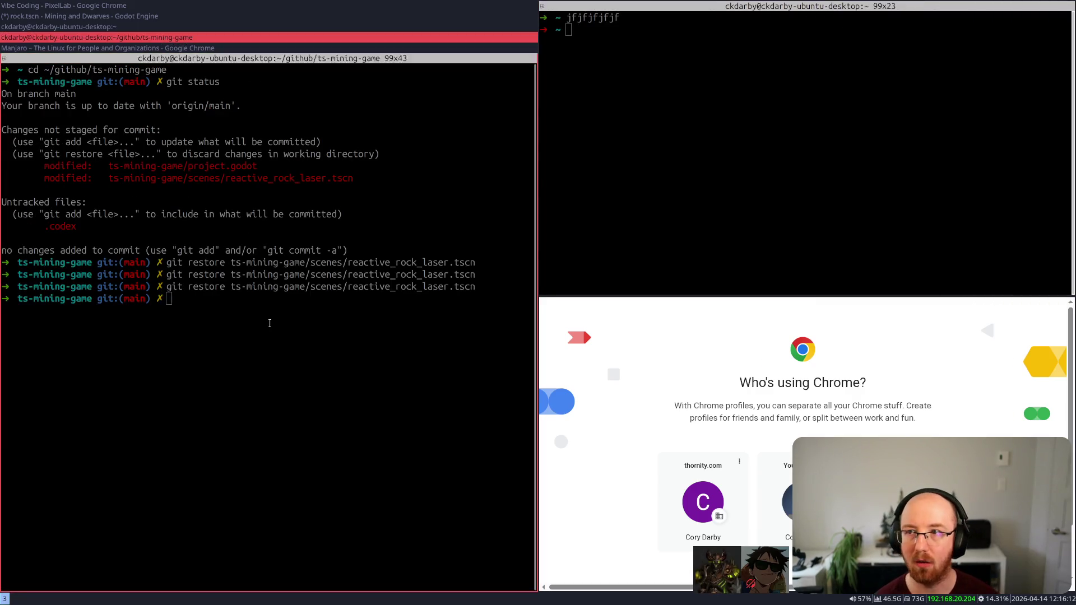
key(super+shift+Down)
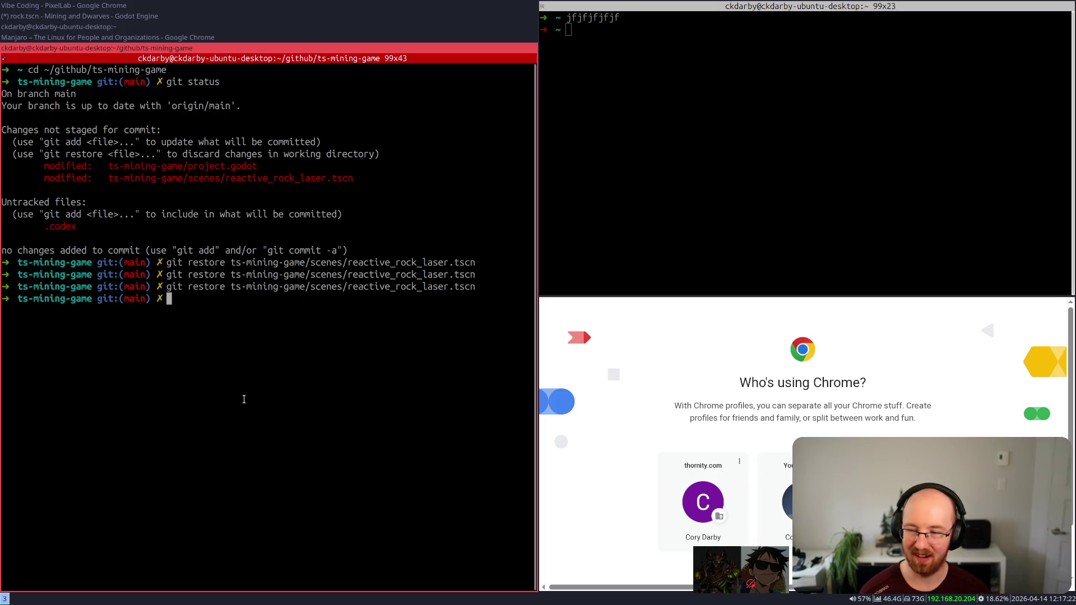
- Cycle through the left stack's windows to bring the Vibe Coding - PixelLab window forward
key(super+Up)
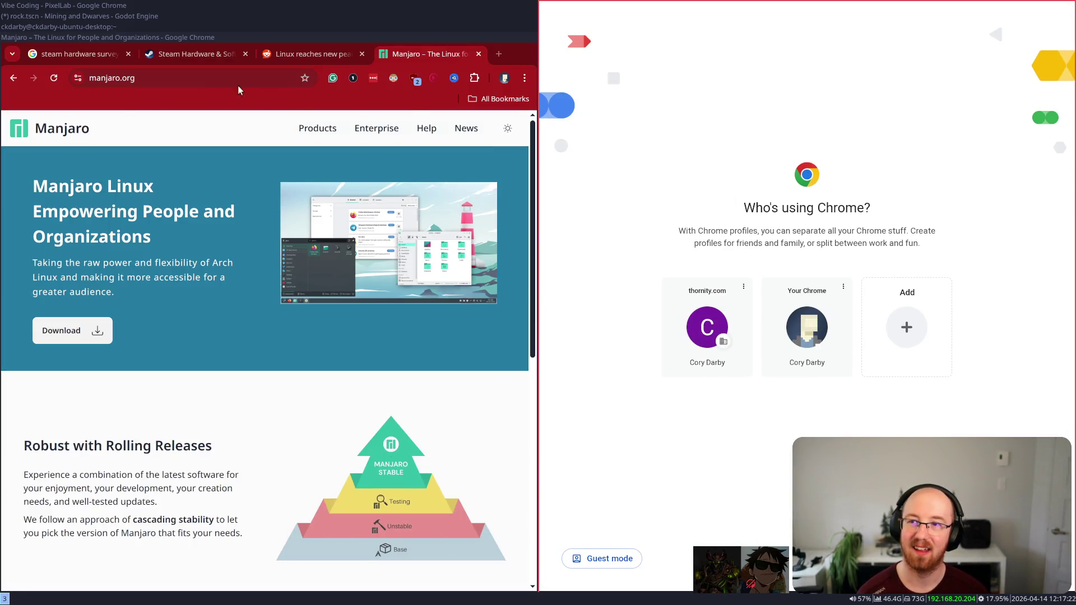
click(70, 29)
click(71, 37)
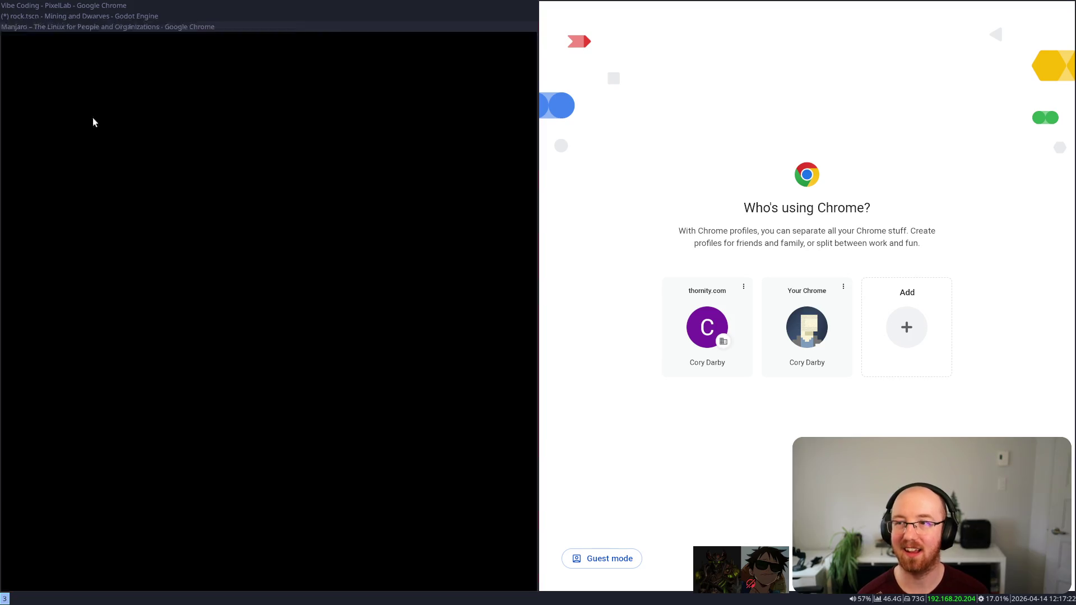
click(65, 16)
click(70, 6)
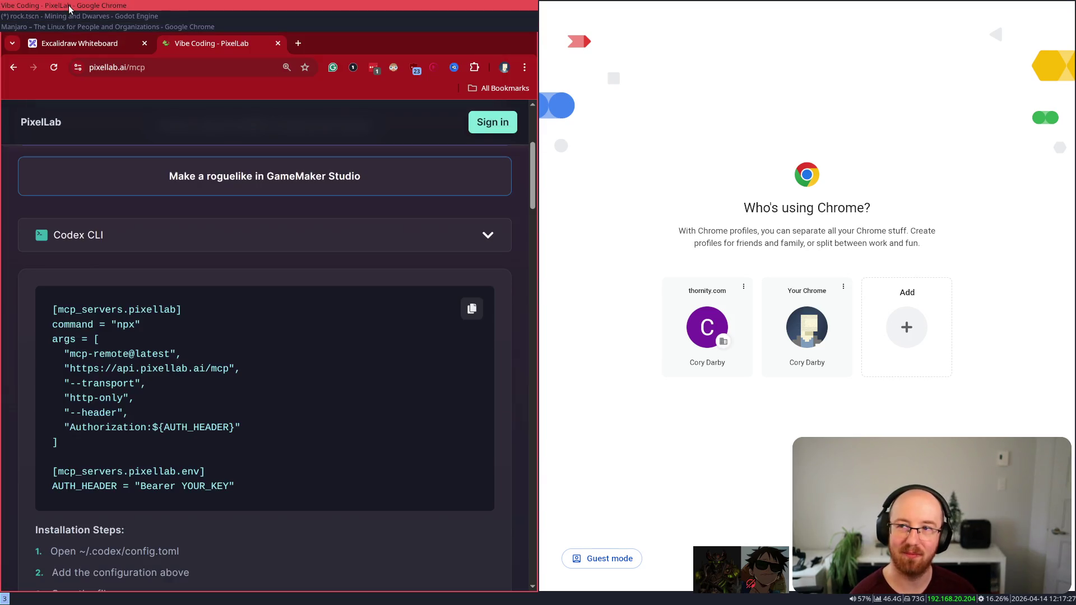
- Close the Chrome profile picker, open a terminal, and refocus the PixelLab browser window
key(super+shift+q)
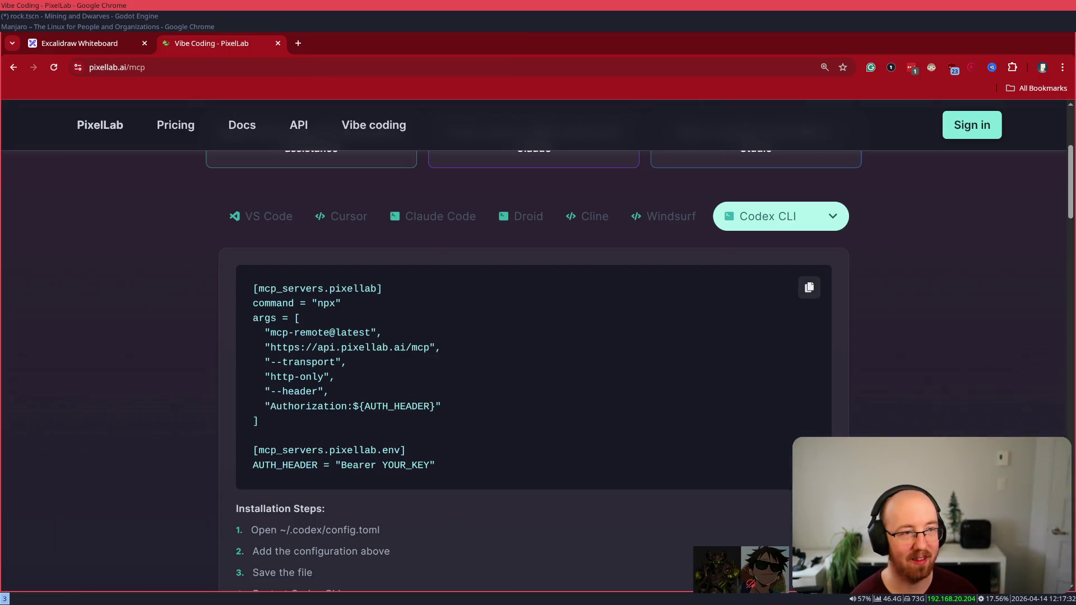
key(super+Return)
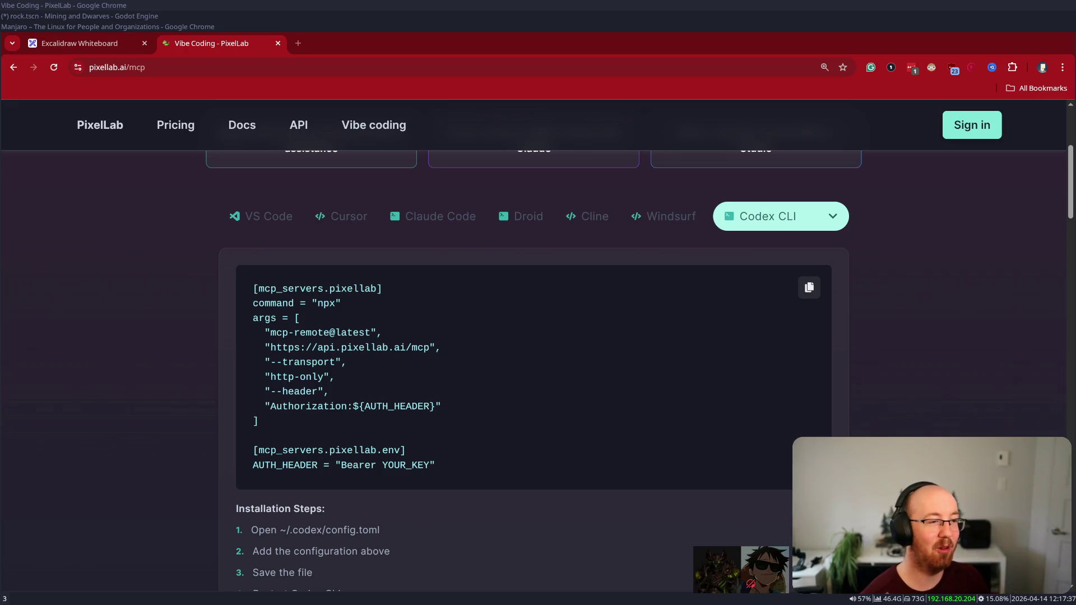
click(536, 312)
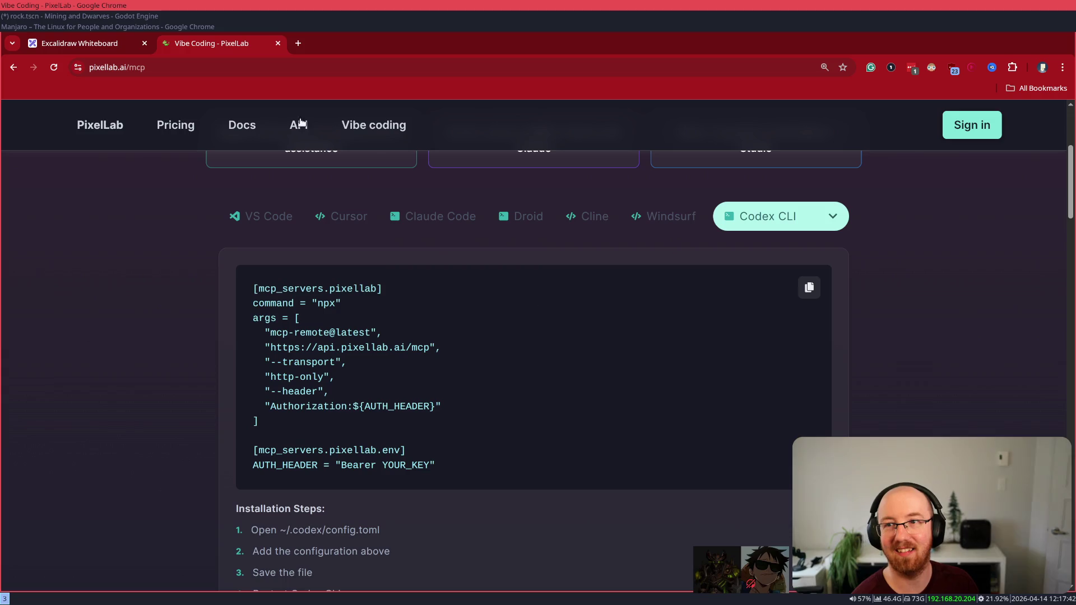
- Open twitch.tv/mrdboy in a new tab from the 'tw' suggestion and mute the stream
click(298, 44)
text(twitch.tv)
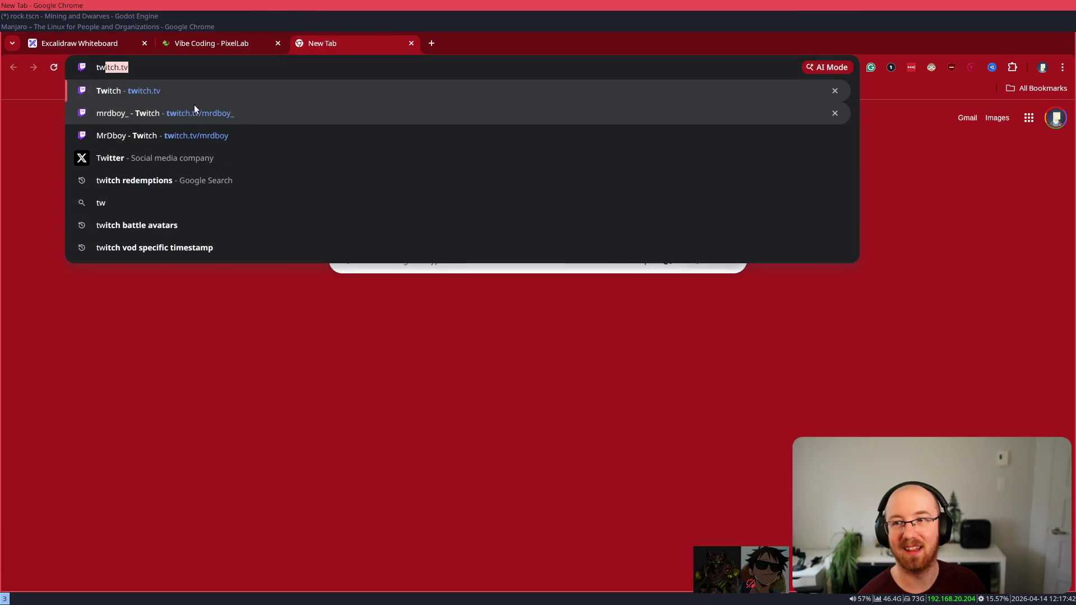
click(241, 112)
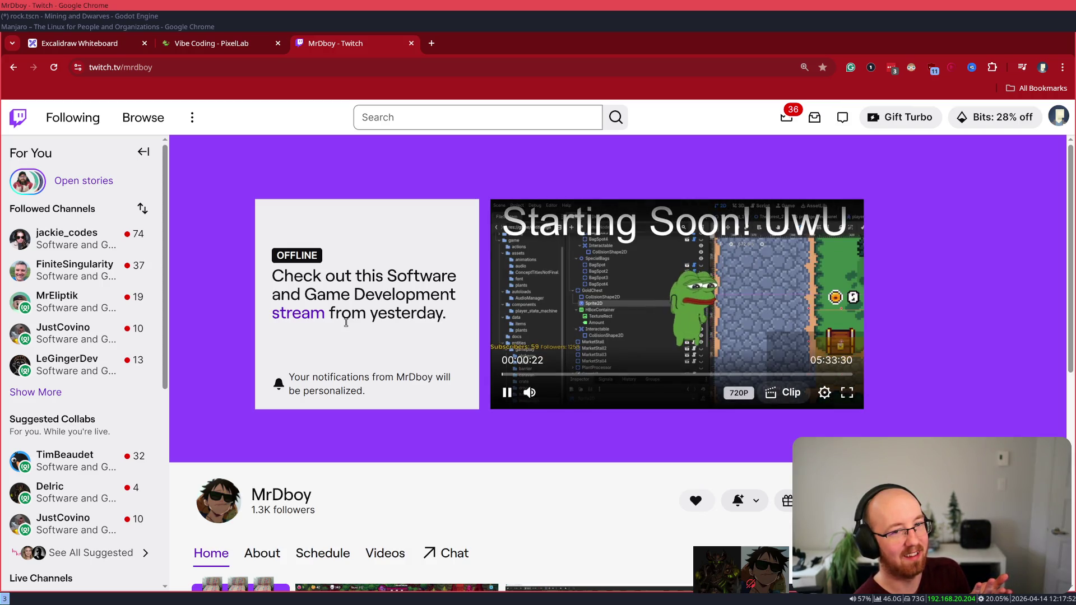
click(529, 393)
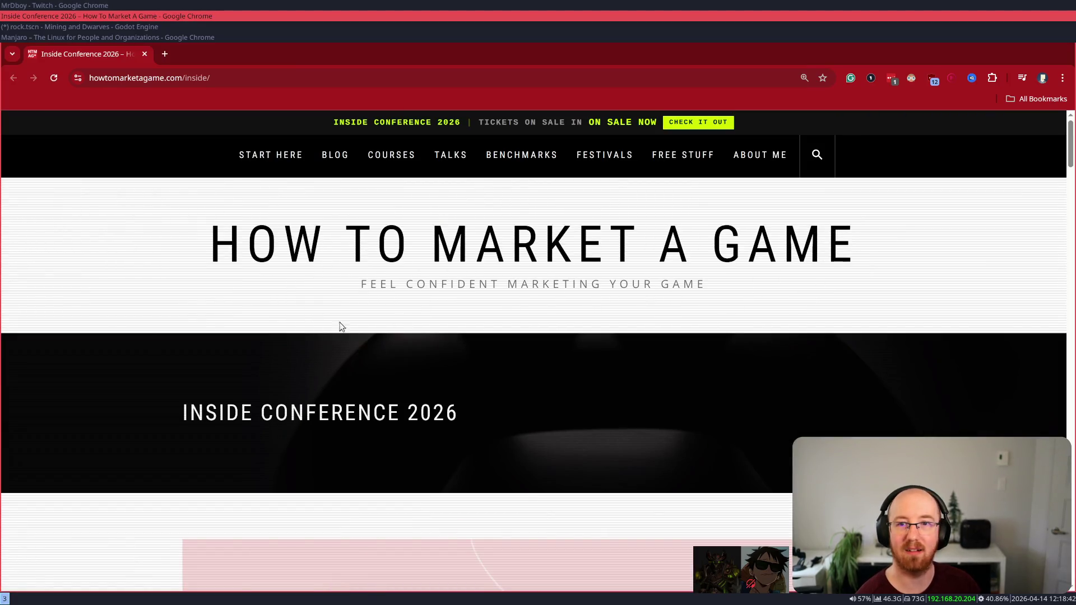
- Scroll down the Inside Conference page, adjusting zoom, and select the first speaker card's text
scroll(341, 327, down, 7)
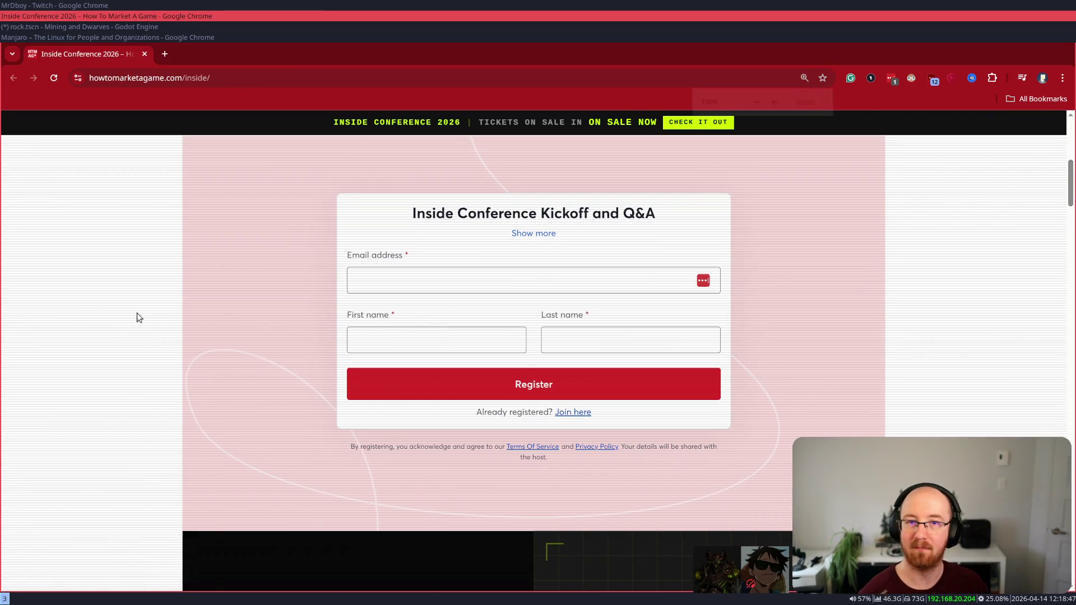
key(ctrl+minus)
key(ctrl+minus)
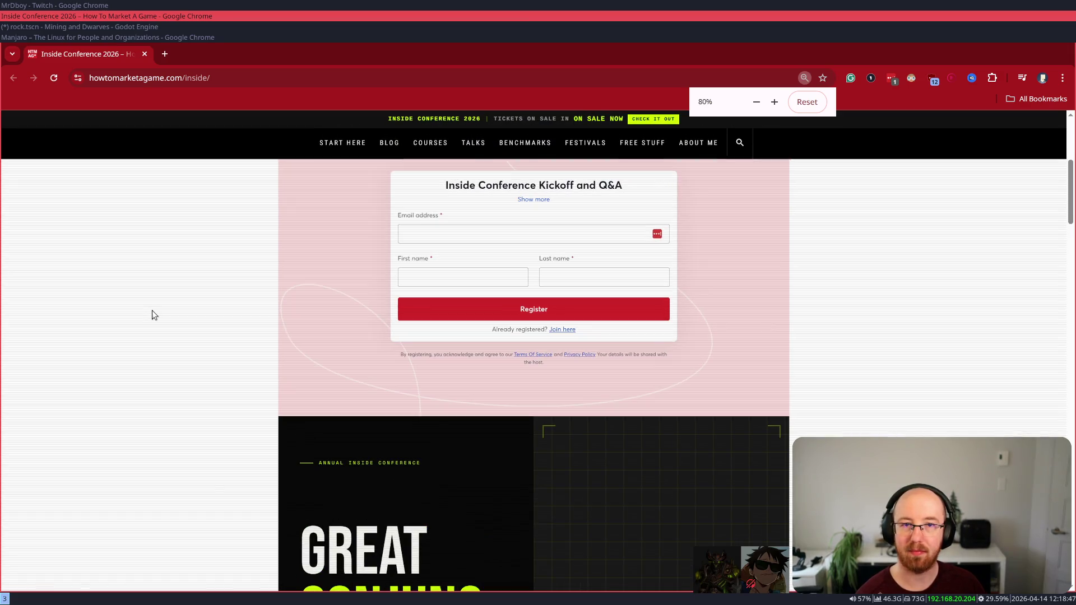
scroll(153, 311, down, 13)
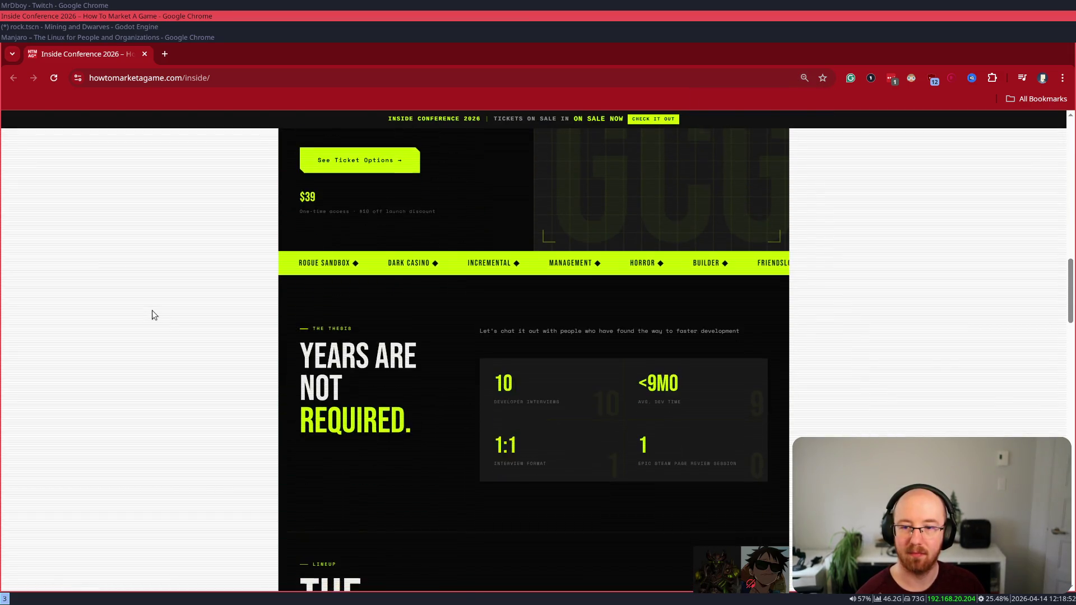
scroll(152, 311, down, 10)
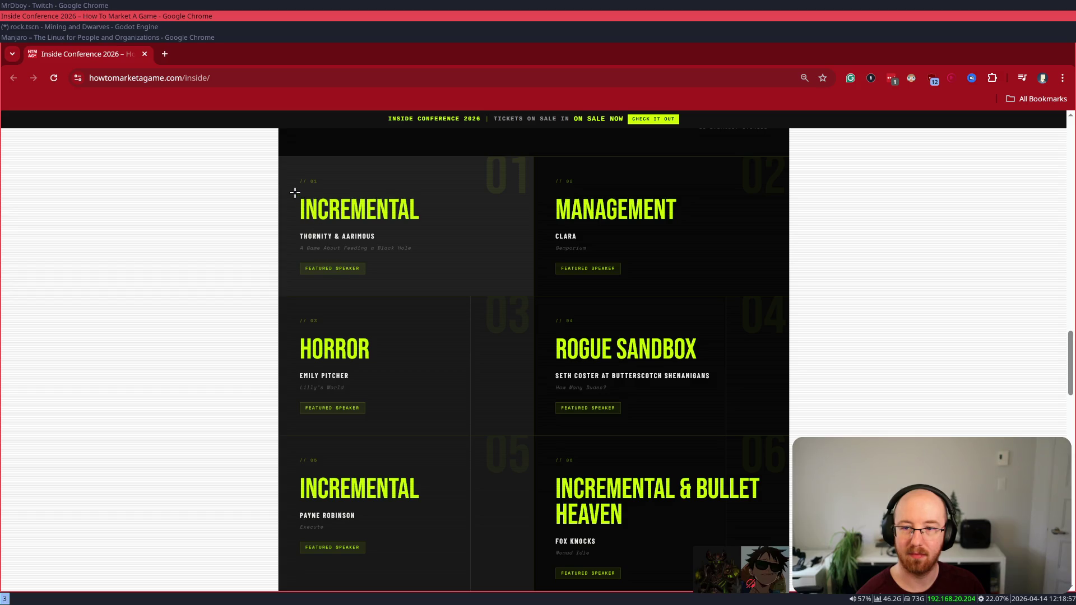
drag(293, 184, 403, 272)
click(401, 272)
key(ctrl+plus)
key(ctrl+plus)
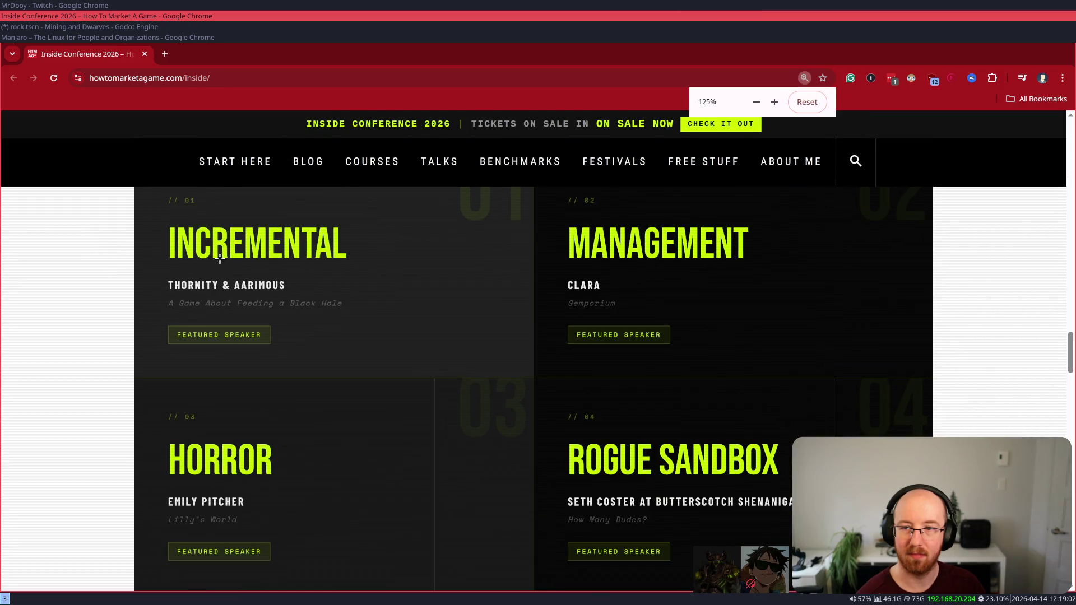
key(ctrl+minus)
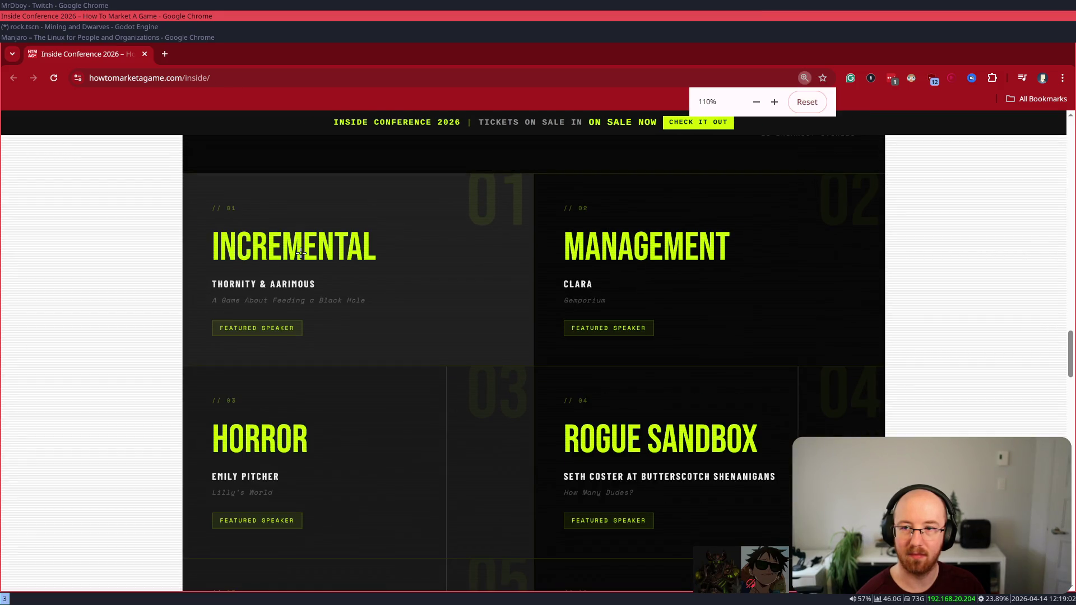
drag(214, 202, 397, 358)
click(200, 329)
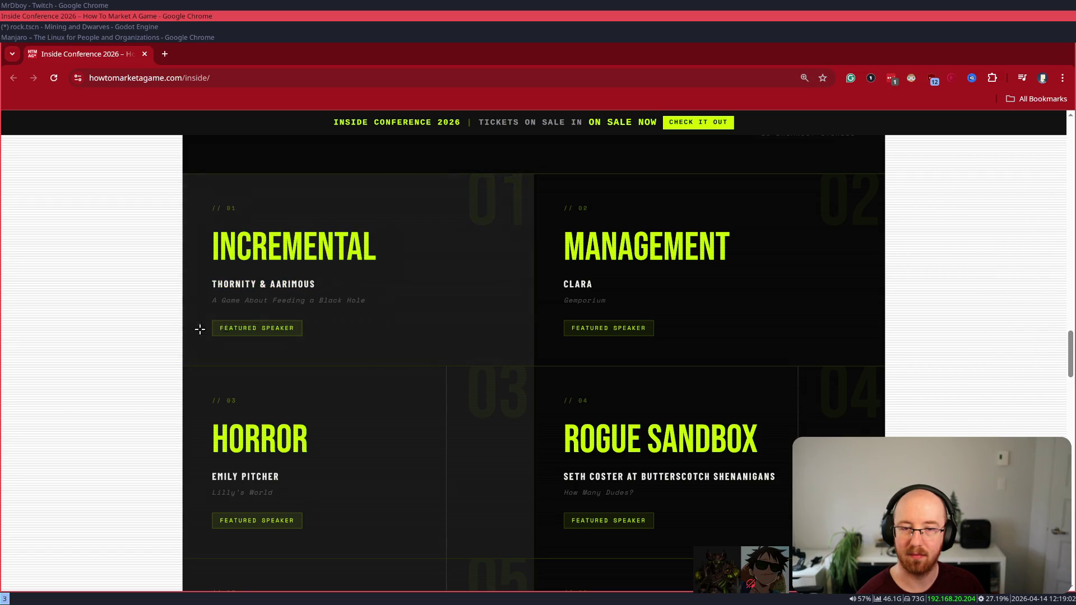
- Highlight the Fri Apr 24 'A Game About Feeding a Black Hole' entry, then zoom to 125%
scroll(478, 391, down, 10)
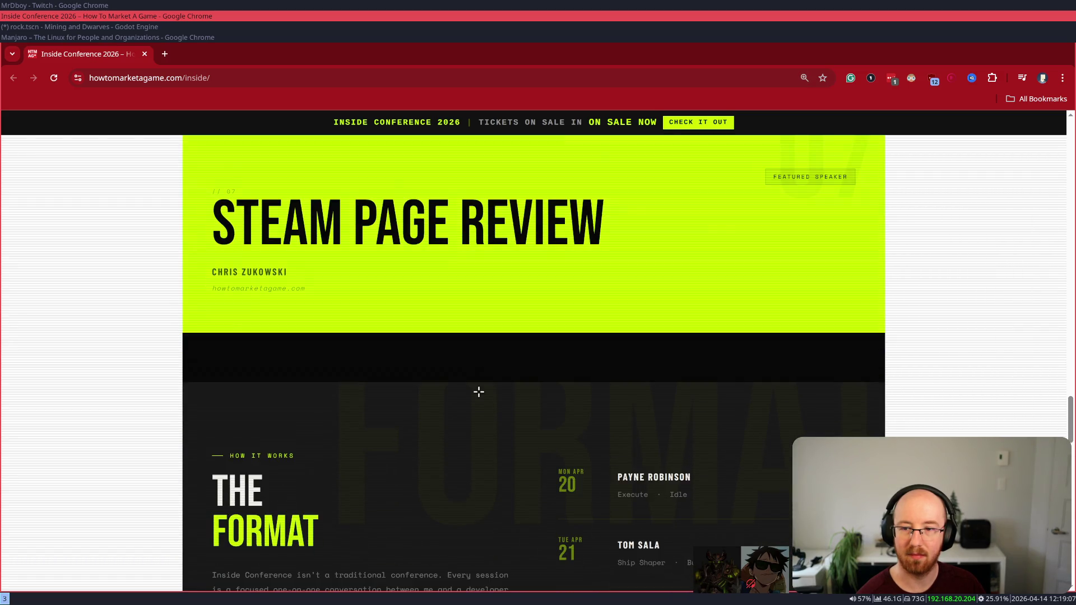
scroll(478, 392, down, 7)
scroll(478, 392, up, 1)
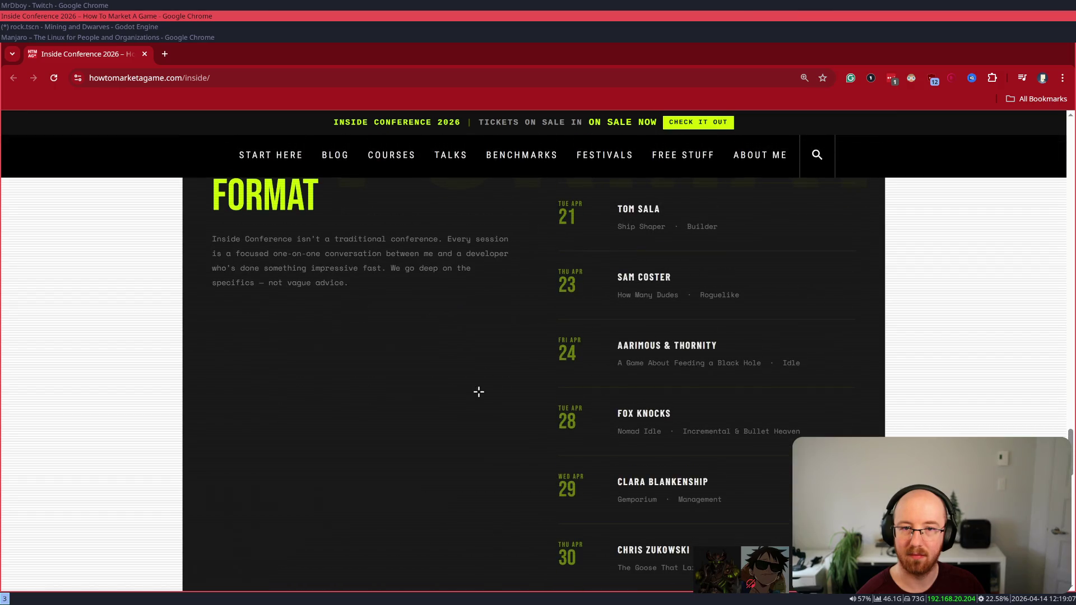
drag(560, 340, 785, 372)
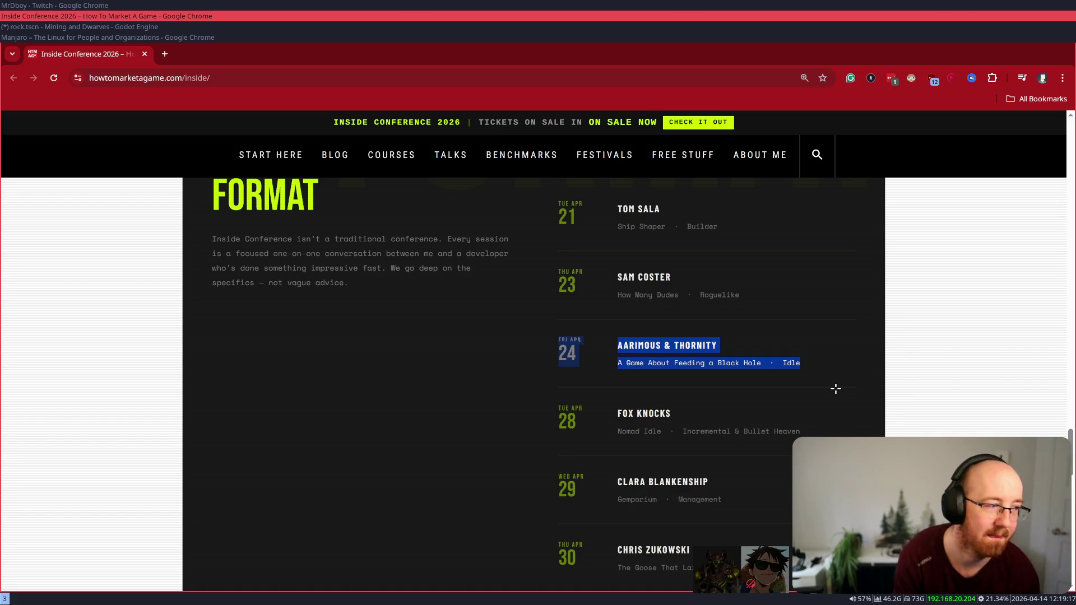
key(ctrl+plus)
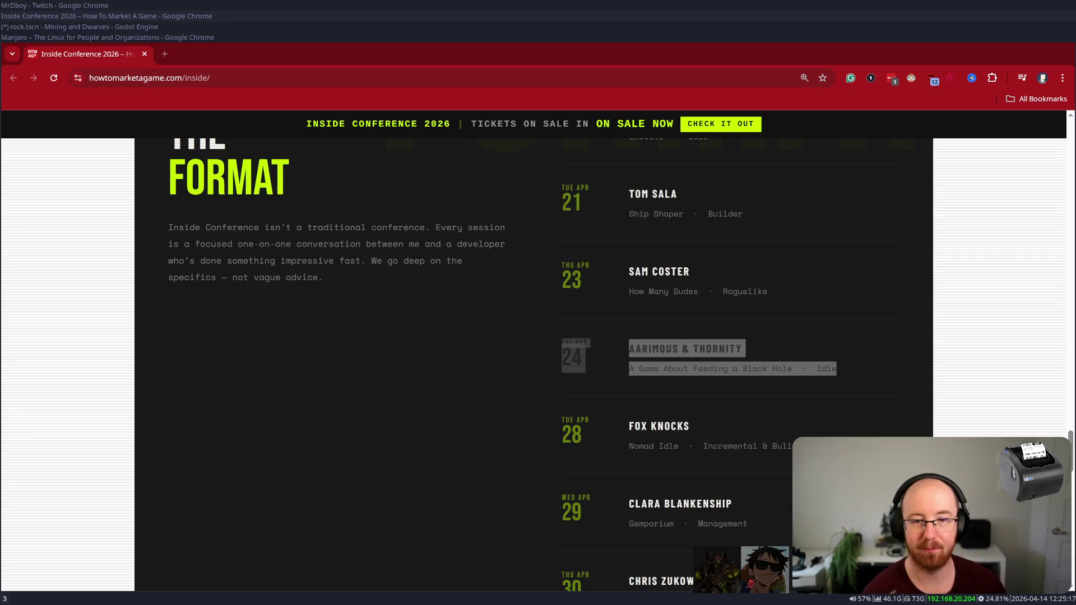
- Focus the Chrome window showing the Inside Conference speaker schedule
click(898, 384)
- Clear the schedule selections, scroll back up, and reset page zoom to 100%
click(898, 384)
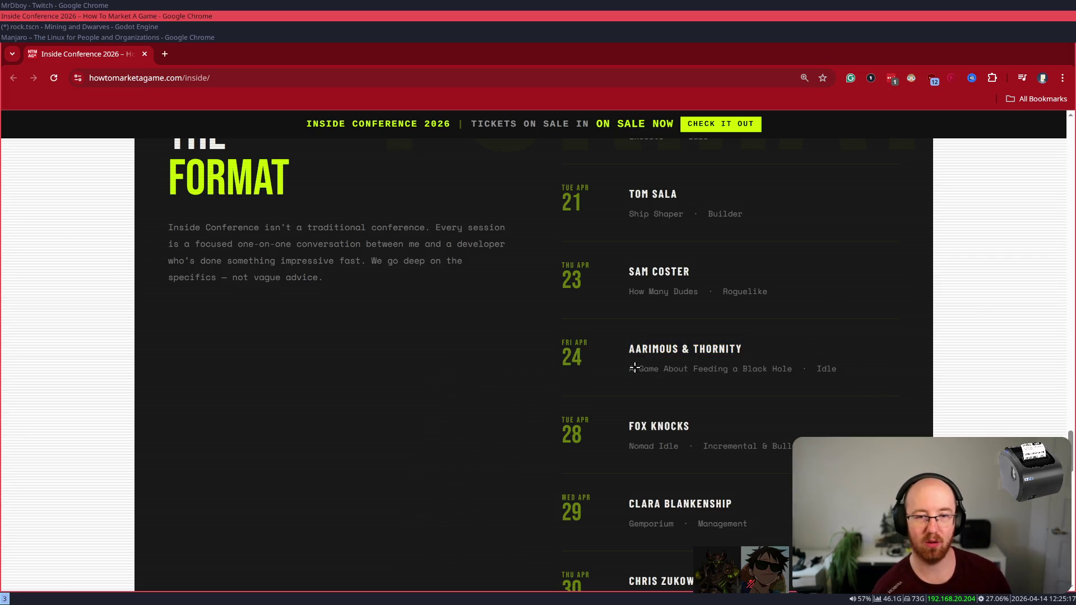
triple_click(847, 349)
click(717, 366)
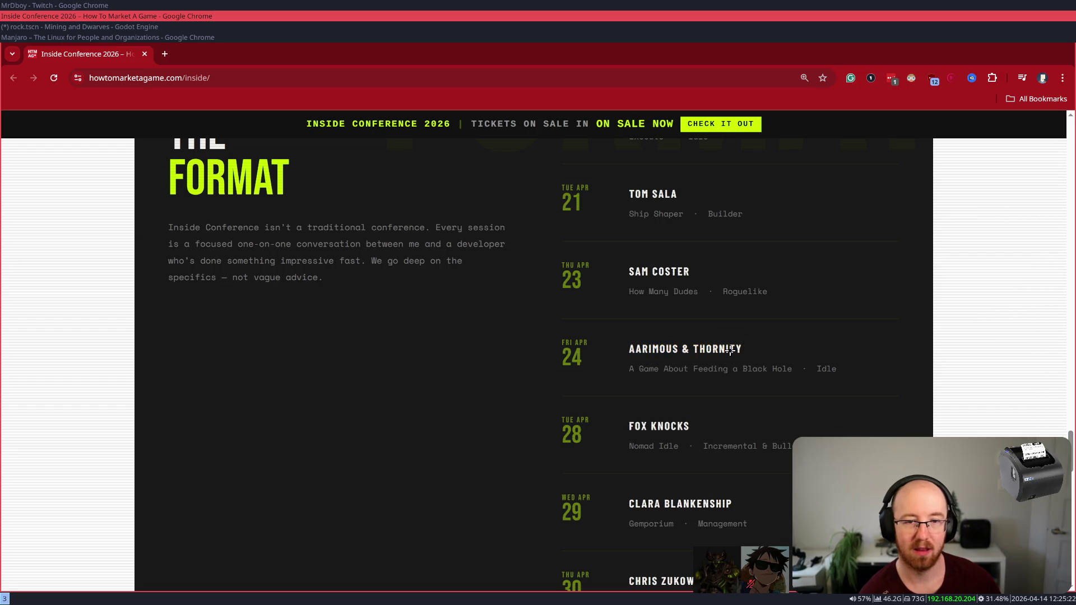
scroll(663, 366, up, 3)
scroll(667, 353, up, 20)
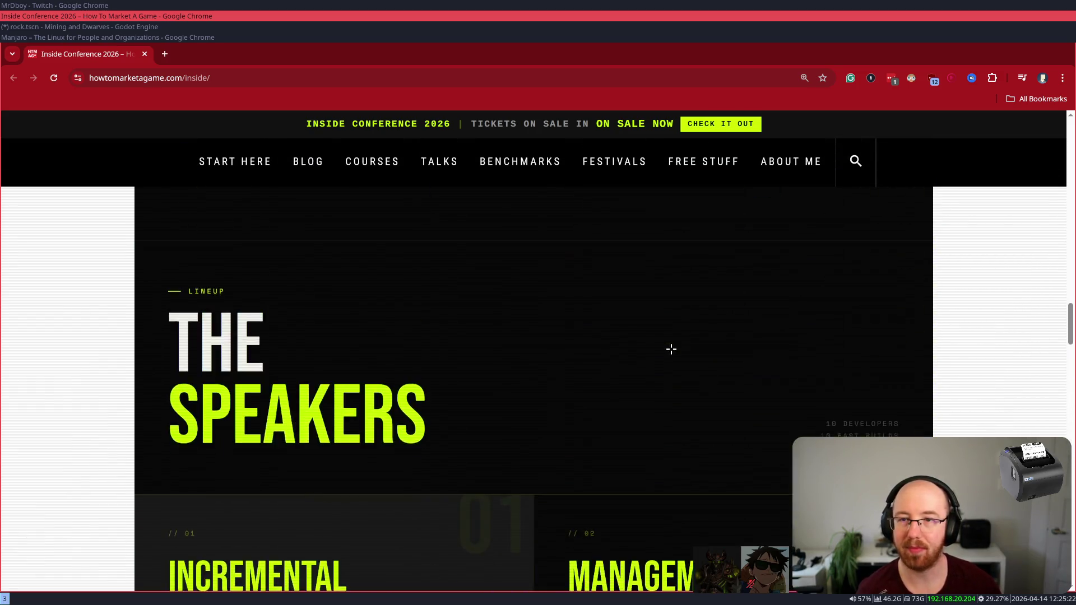
scroll(676, 348, up, 15)
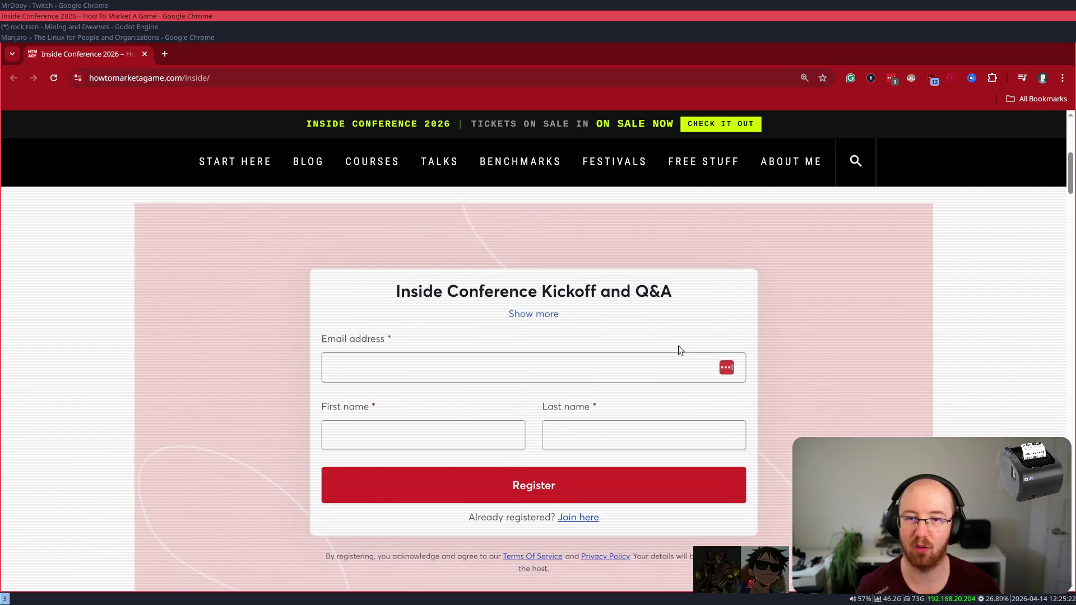
key(ctrl+minus)
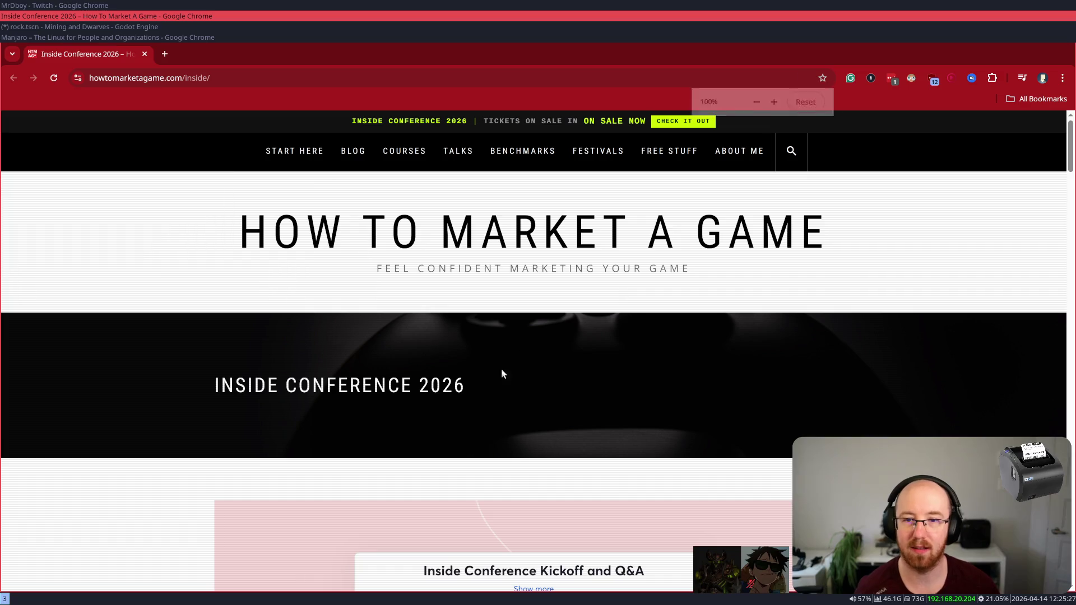
- Scroll down, highlighting the smaller-faster-games tagline and the 'Years are not required' headline
scroll(502, 371, down, 8)
scroll(504, 373, down, 5)
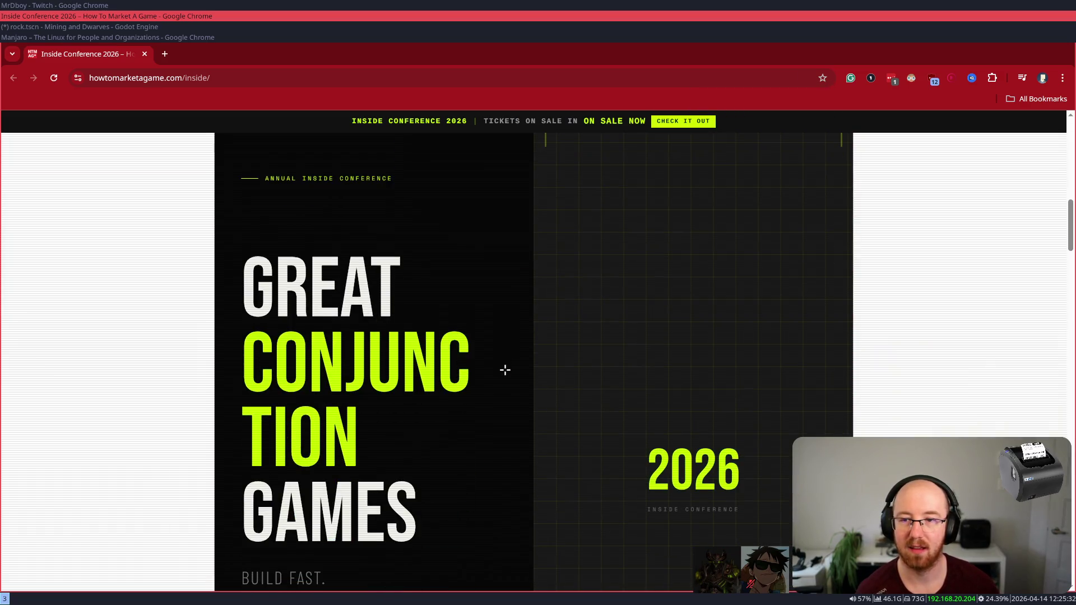
scroll(505, 370, down, 4)
scroll(505, 369, down, 1)
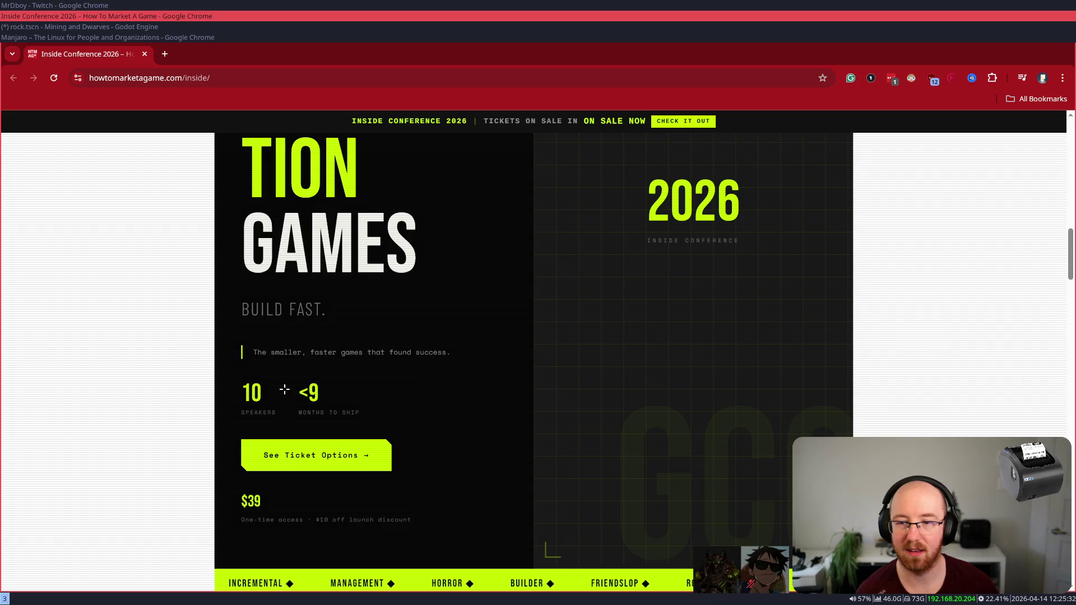
mouse_move(250, 392)
mouse_down()
mouse_move(365, 413)
mouse_move(245, 393)
mouse_up()
click(245, 393)
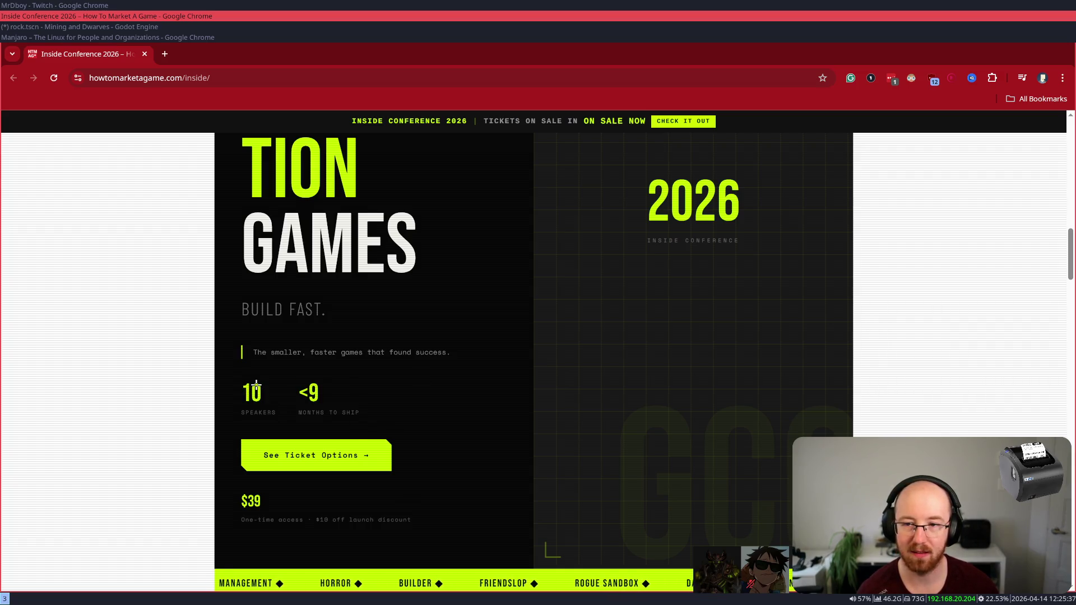
drag(270, 352, 411, 354)
click(411, 354)
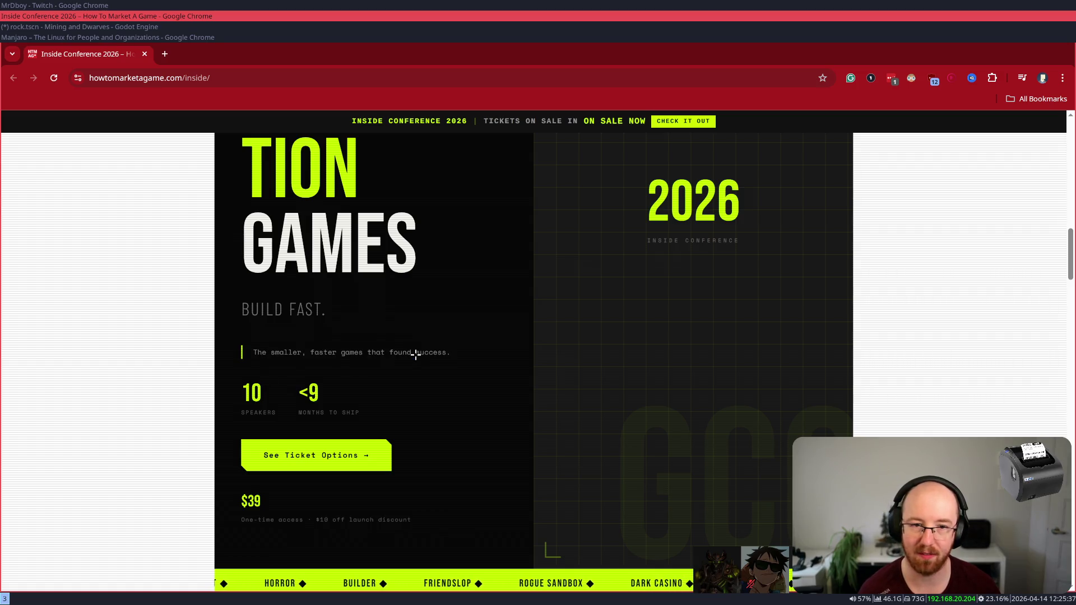
scroll(413, 352, down, 1)
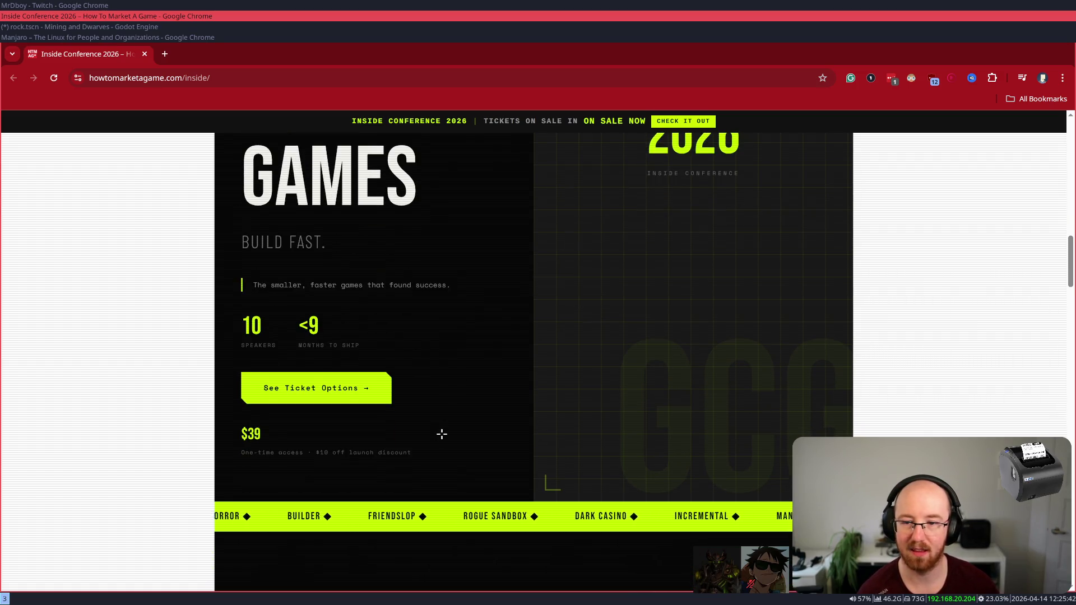
scroll(442, 433, down, 5)
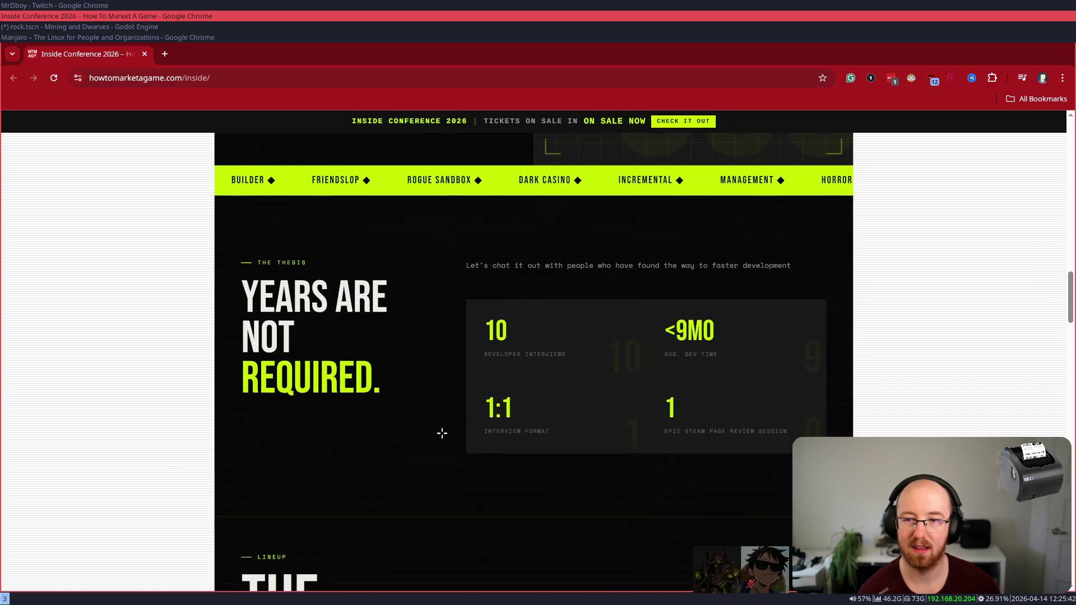
drag(276, 299, 391, 374)
click(507, 415)
- Highlight the 1:1 format, Steam page review, <9MO dev time and 10 developer interviews stats
double_click(510, 415)
click(659, 428)
drag(660, 416, 776, 431)
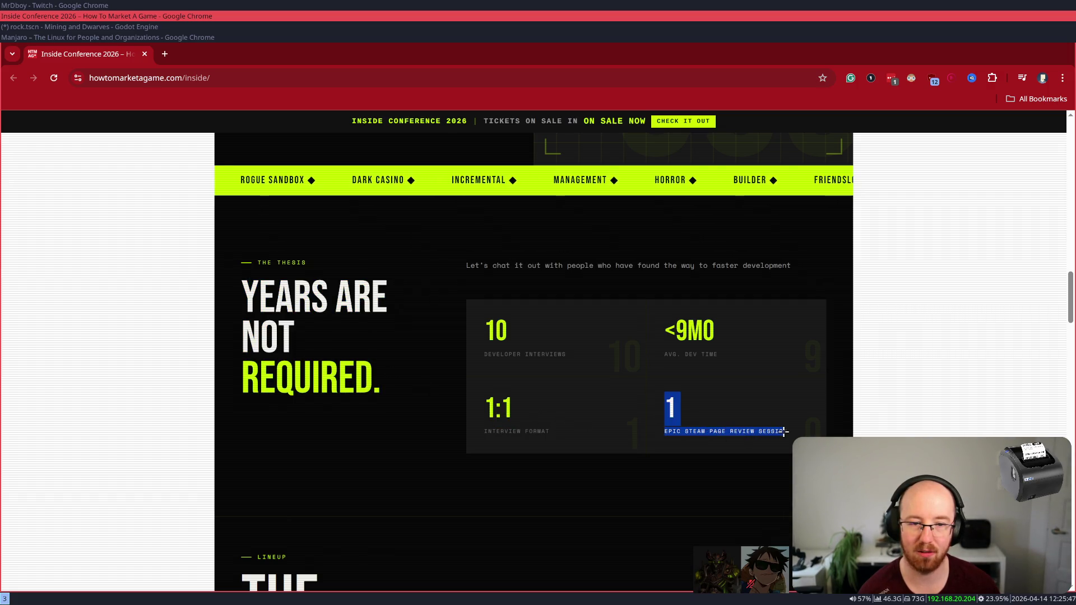
click(777, 431)
drag(722, 355, 670, 330)
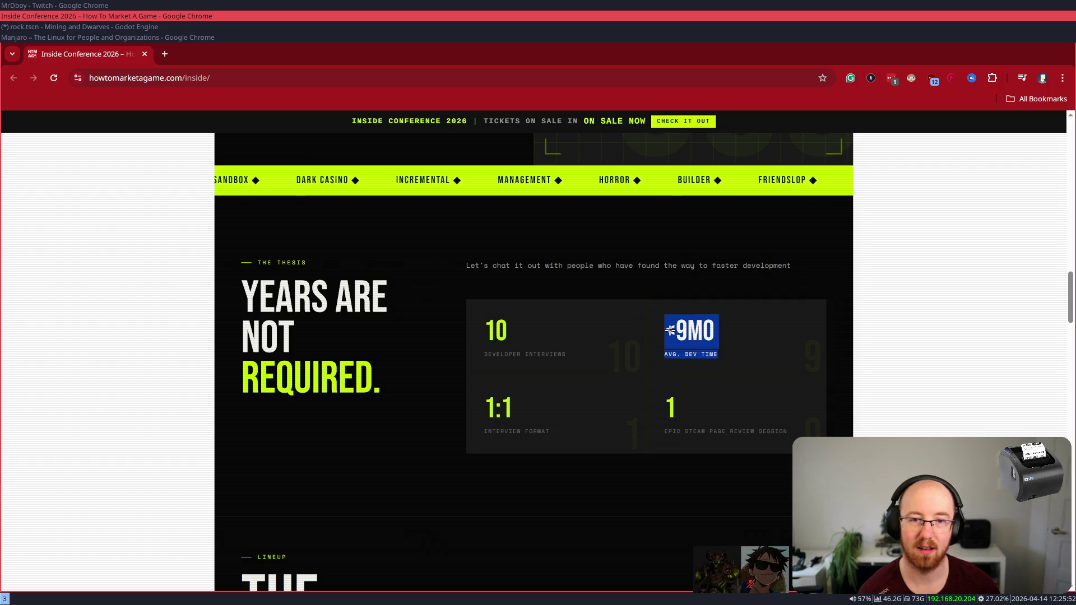
mouse_move(568, 336)
mouse_down()
mouse_move(564, 353)
mouse_move(471, 331)
mouse_up()
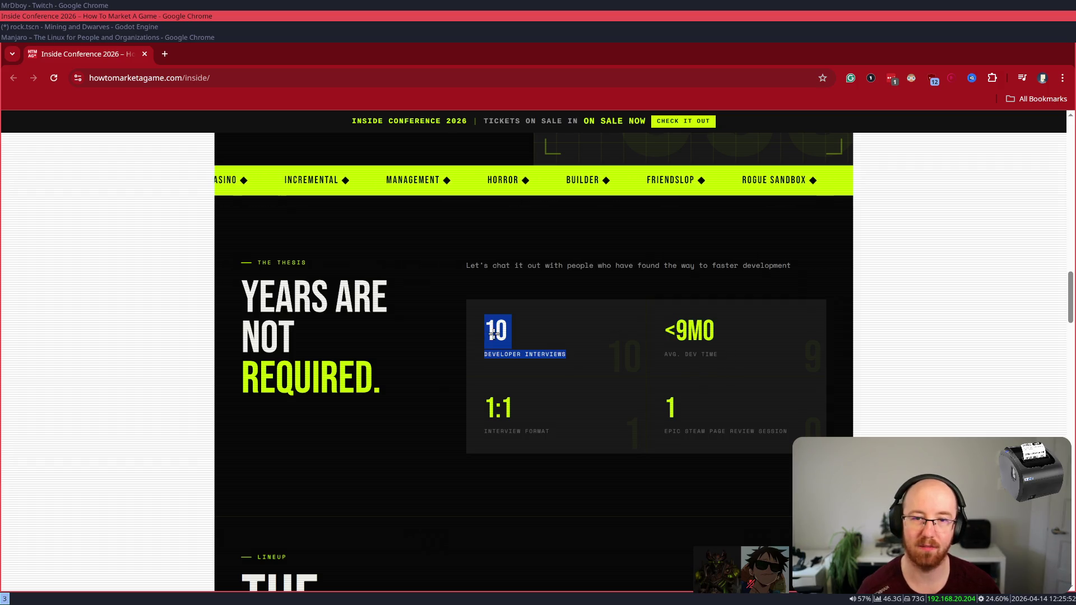
click(499, 331)
double_click(499, 332)
click(498, 331)
drag(483, 330, 568, 355)
click(571, 355)
scroll(571, 355, down, 8)
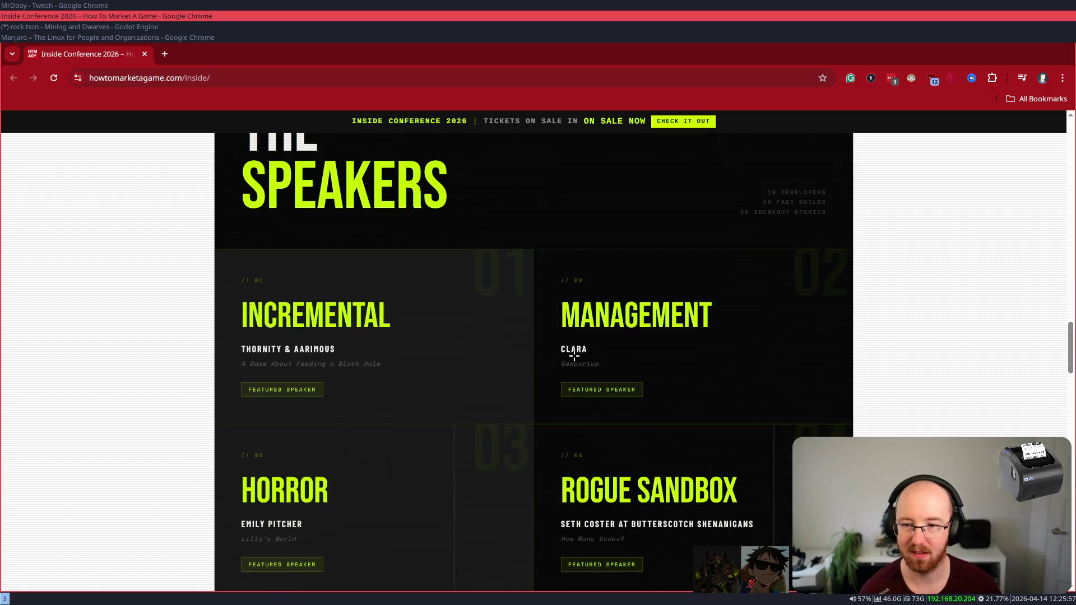
- Scroll from the Incremental speaker card through The Format schedule to the $39/$63/$255 ticket tiers
drag(381, 364, 235, 310)
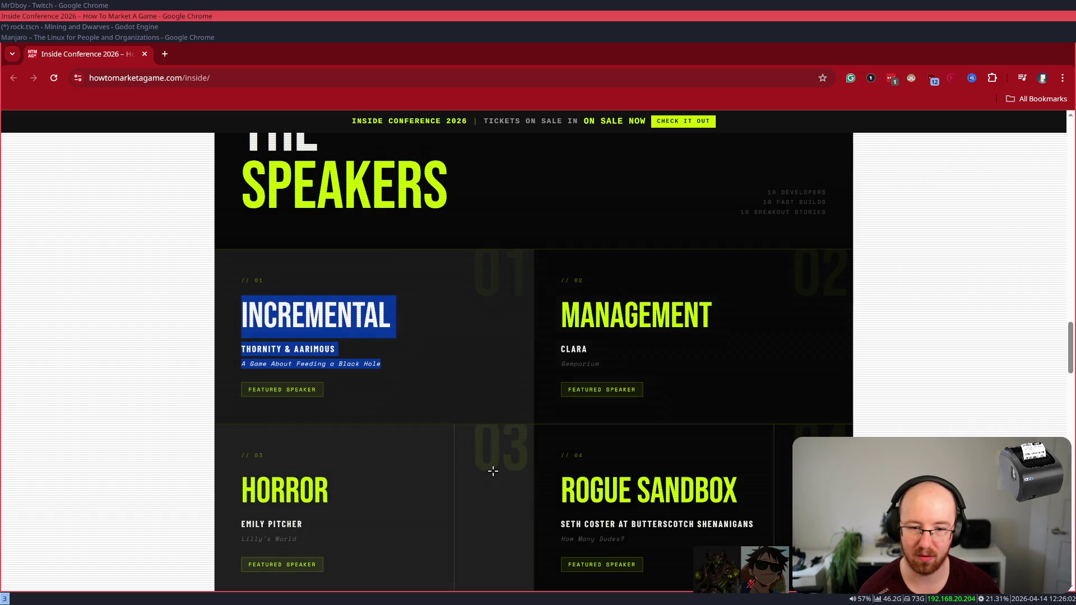
scroll(465, 447, down, 1)
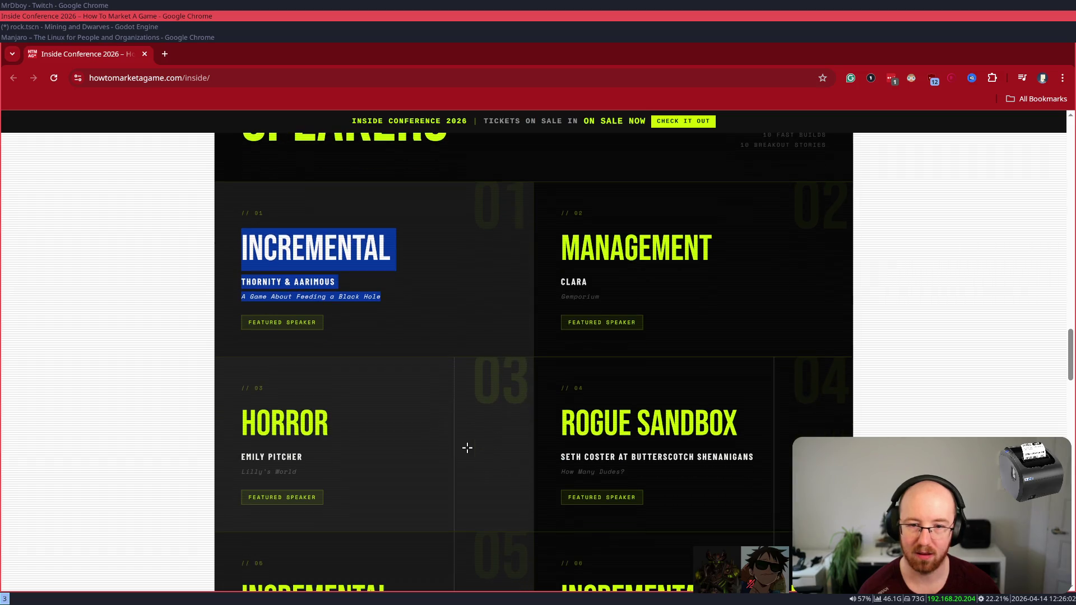
scroll(403, 454, down, 1)
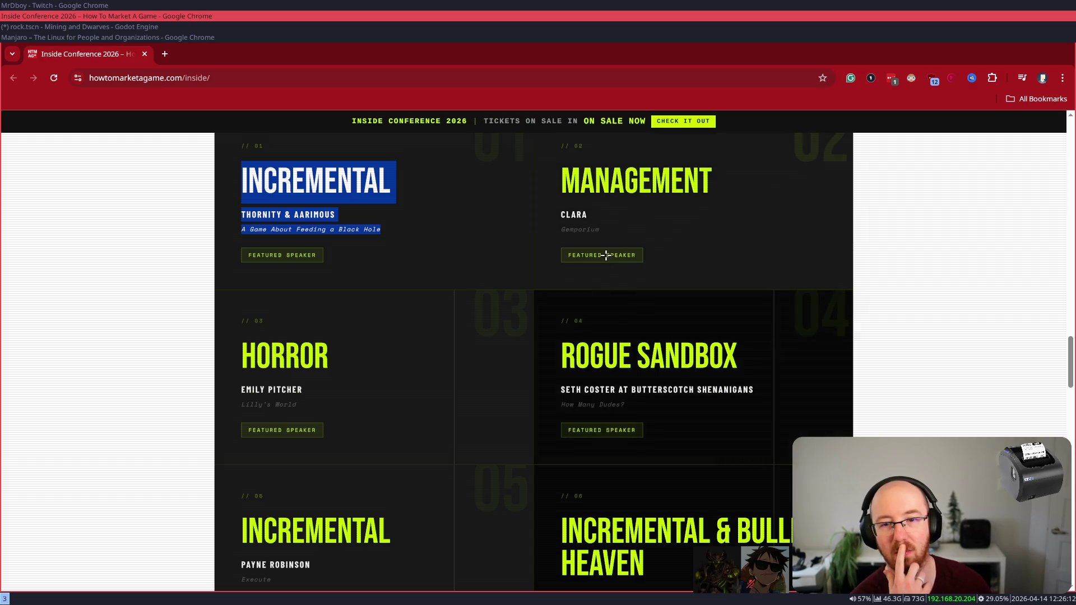
scroll(514, 424, down, 4)
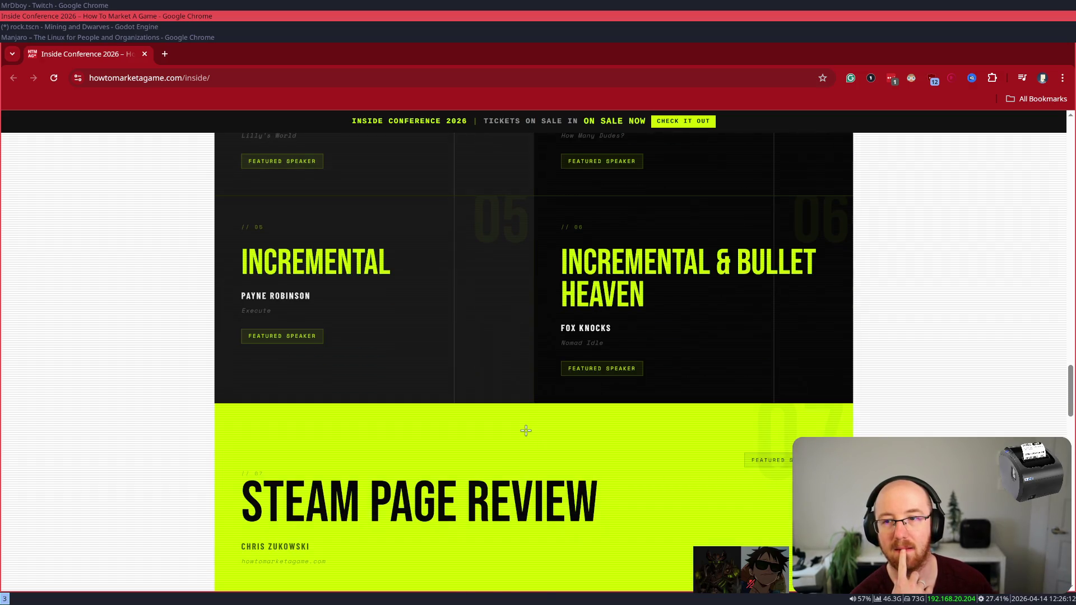
scroll(526, 429, down, 7)
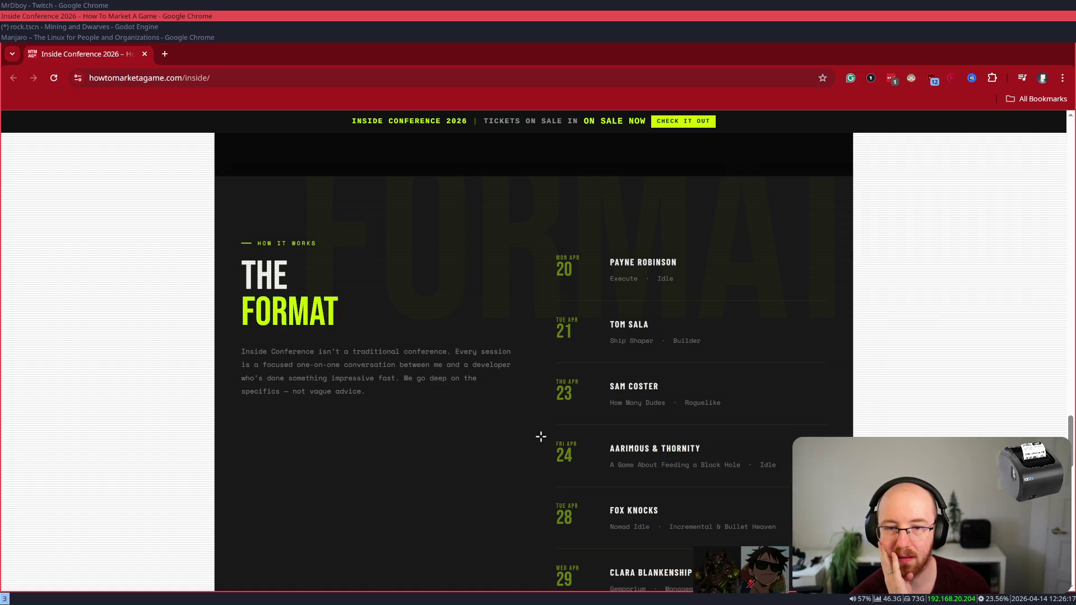
scroll(541, 436, down, 6)
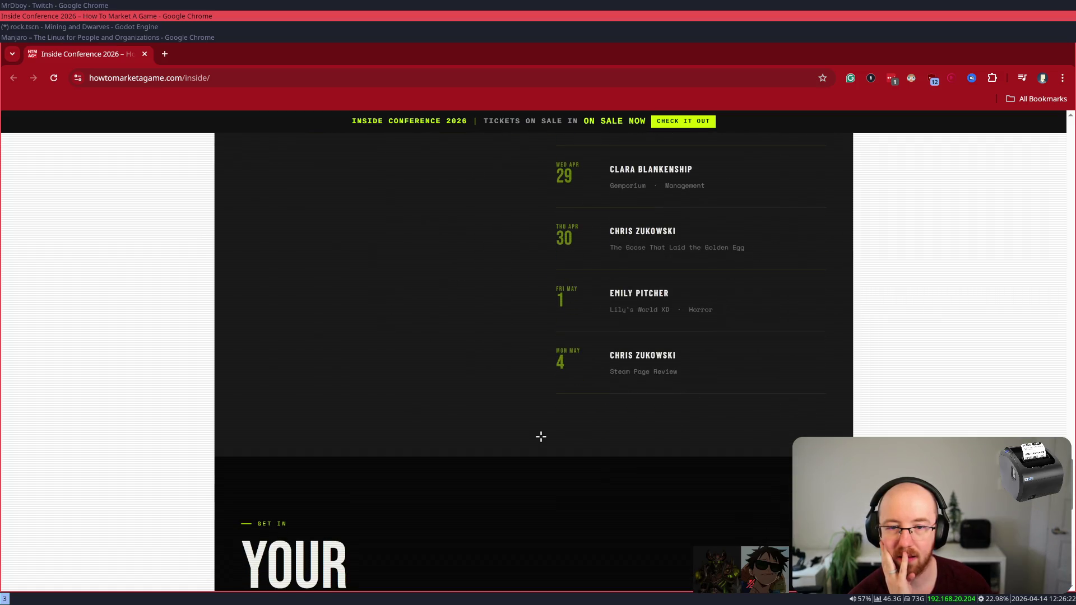
scroll(541, 437, down, 4)
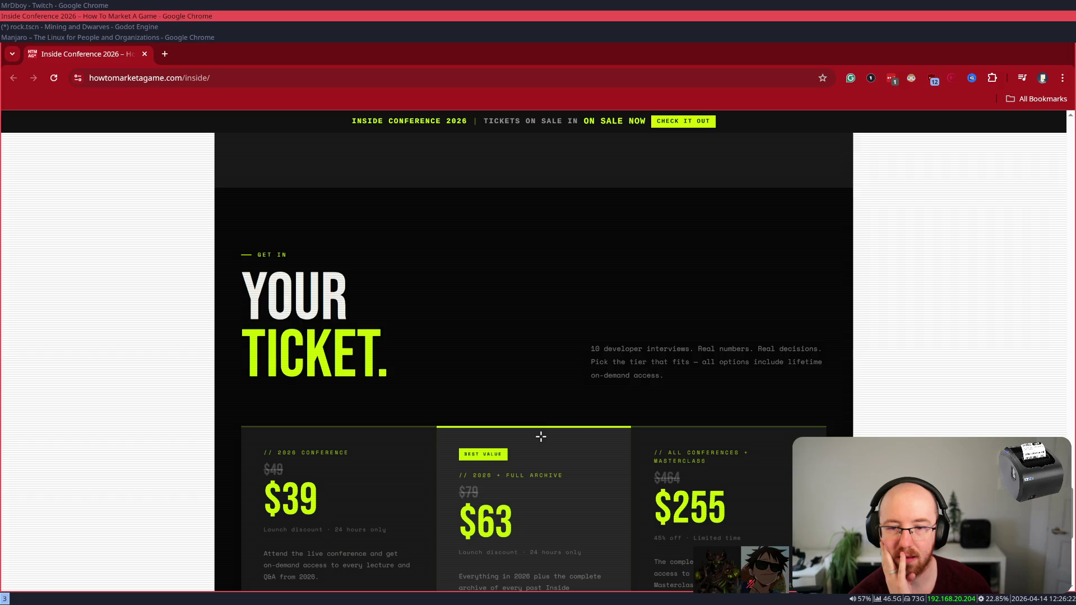
scroll(581, 383, down, 1)
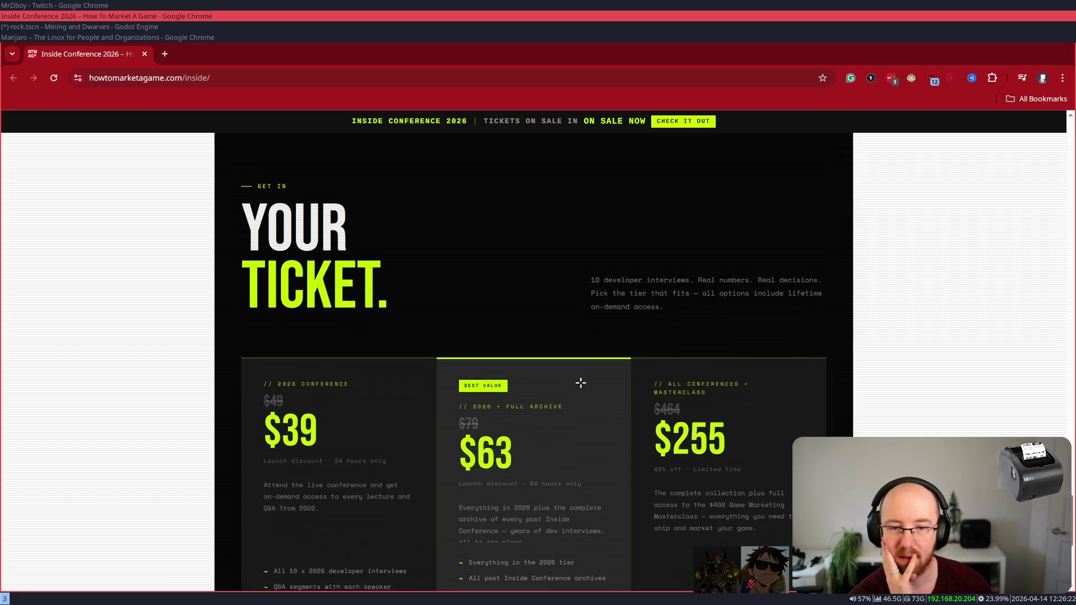
scroll(580, 382, down, 3)
scroll(581, 383, up, 1)
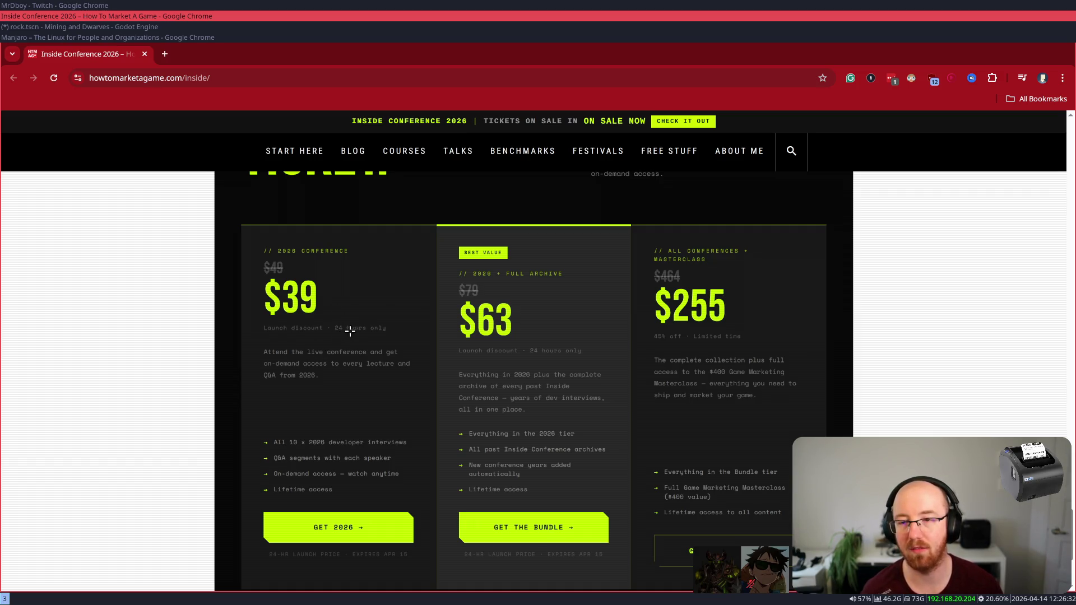
drag(391, 333, 255, 271)
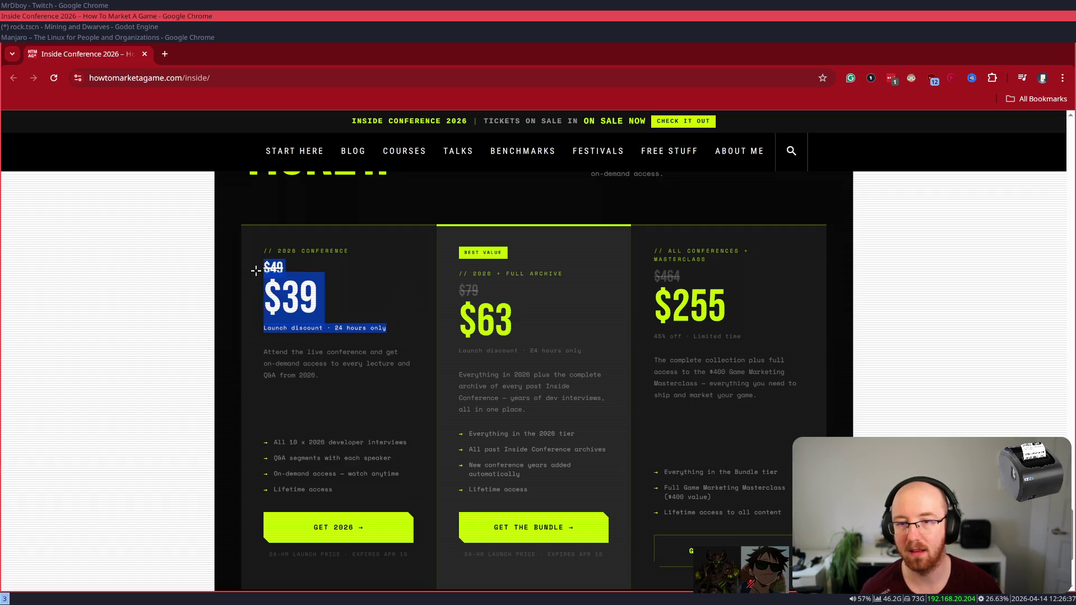
click(339, 302)
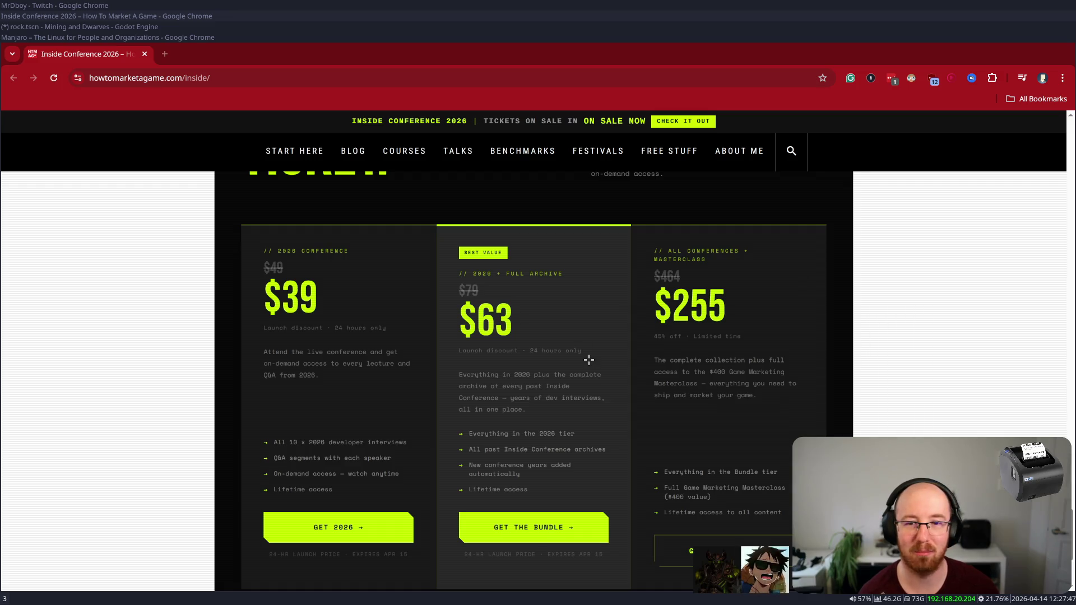
scroll(588, 359, up, 20)
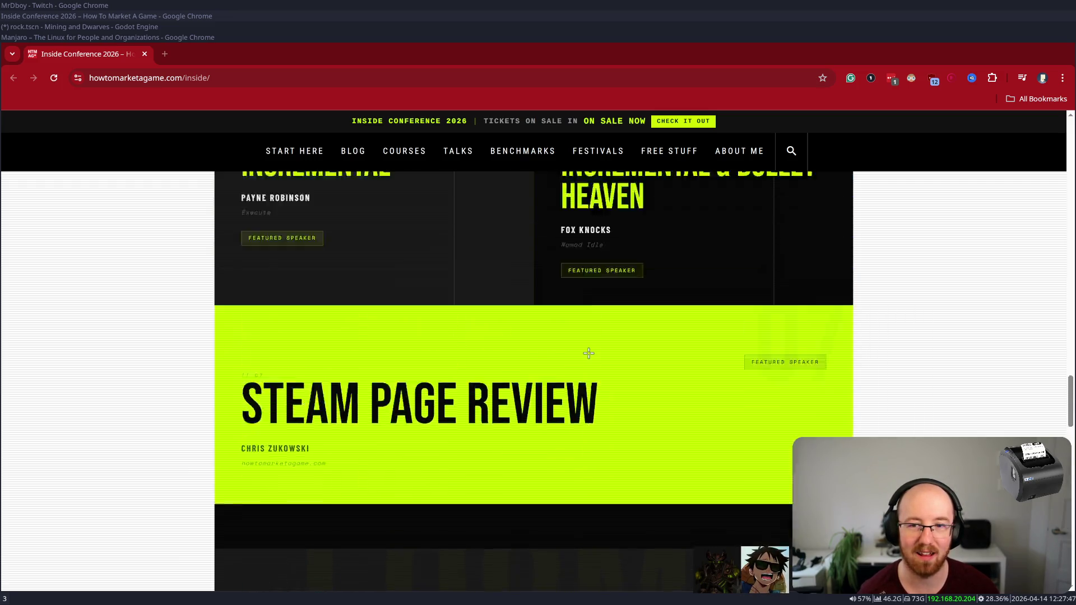
- Scroll up and highlight the <9MO dev time and <9 months to ship stats
scroll(586, 350, up, 10)
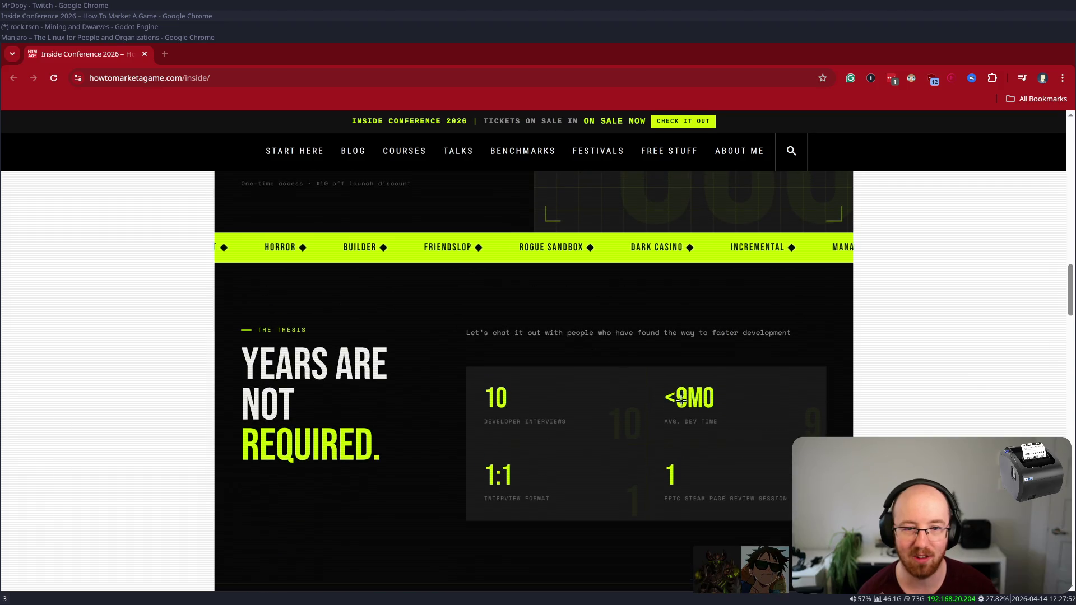
mouse_move(729, 430)
mouse_down()
mouse_move(681, 394)
mouse_move(667, 397)
mouse_up()
click(699, 425)
scroll(700, 425, up, 5)
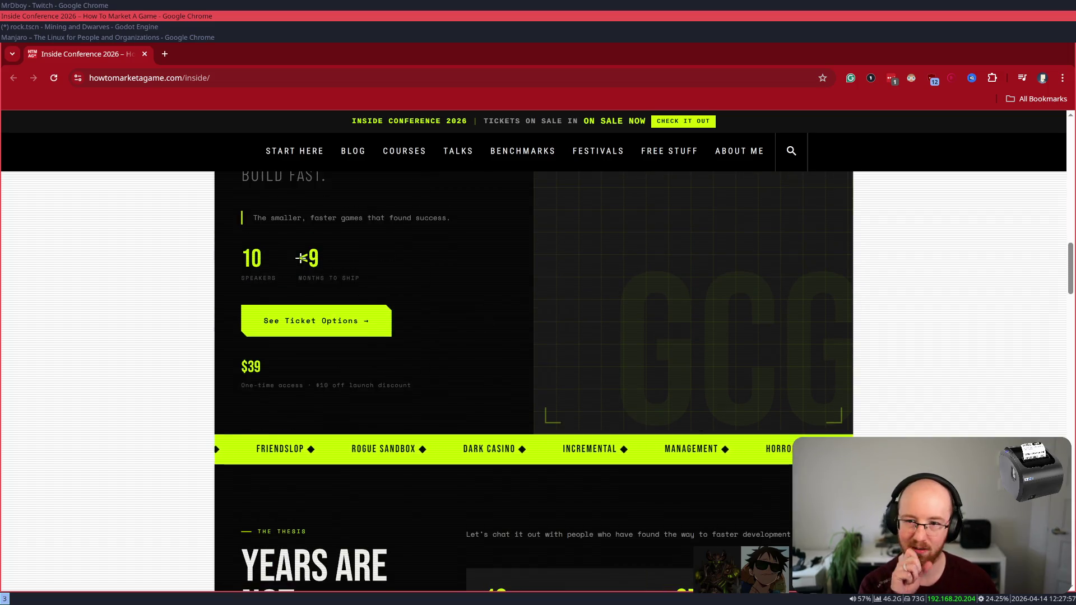
drag(299, 253, 377, 274)
click(454, 300)
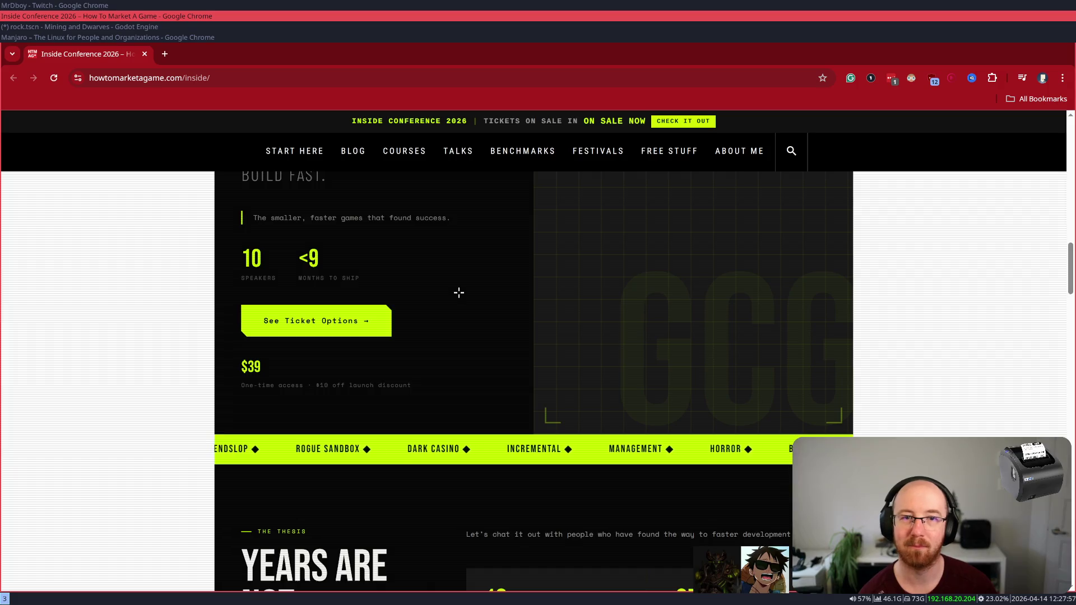
- Read the speaker lineup, selecting text on the INCREMENTAL and MANAGEMENT speaker cards
scroll(458, 293, down, 10)
scroll(459, 295, down, 10)
scroll(456, 293, up, 3)
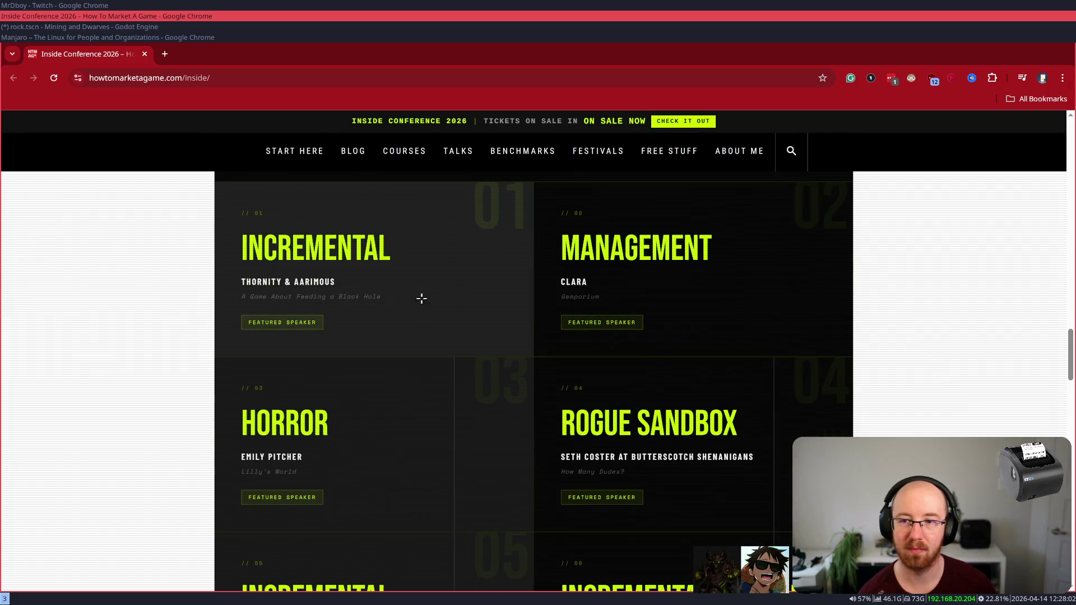
drag(238, 211, 379, 297)
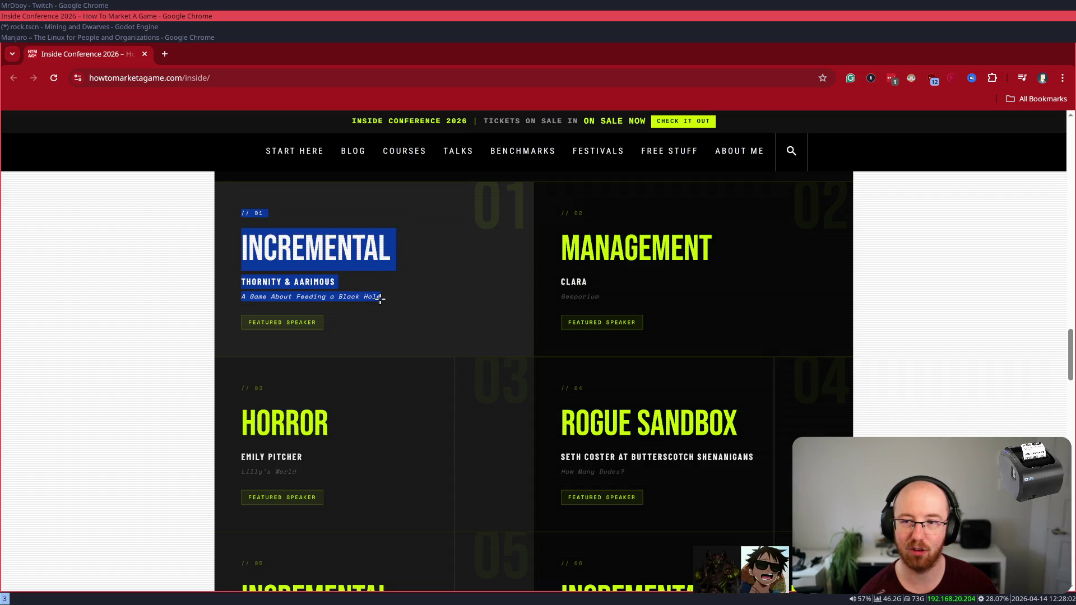
click(380, 298)
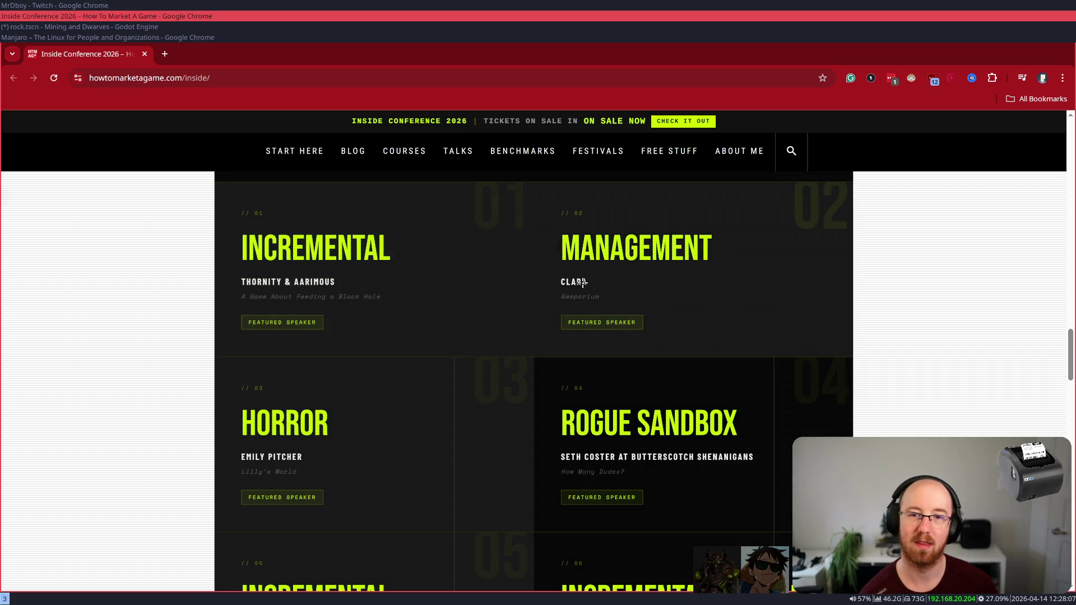
drag(415, 302, 250, 211)
click(398, 279)
scroll(446, 313, up, 5)
scroll(446, 313, down, 10)
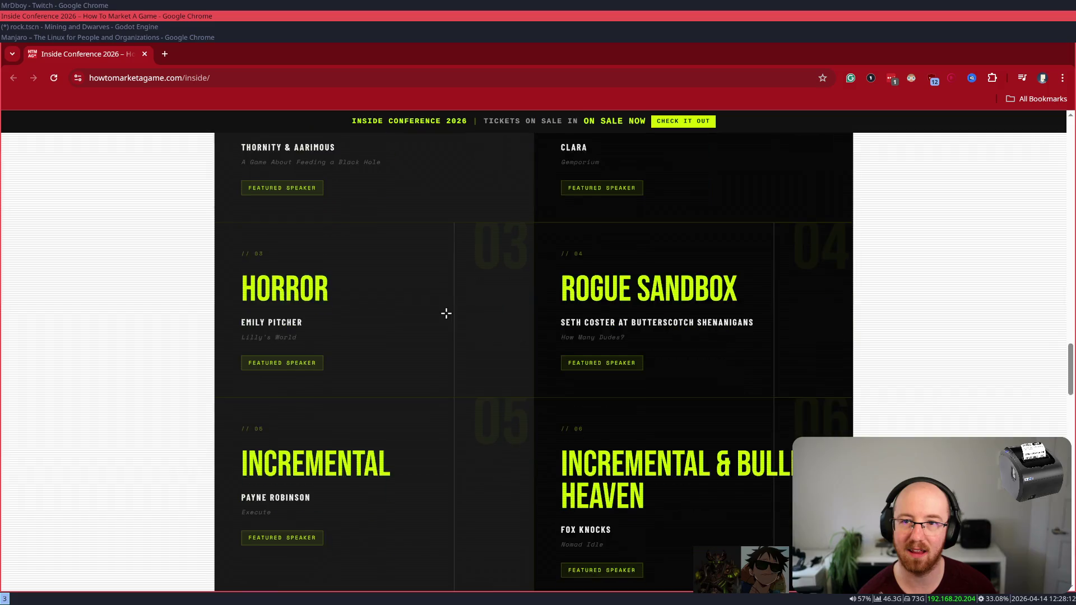
scroll(637, 210, up, 4)
double_click(632, 196)
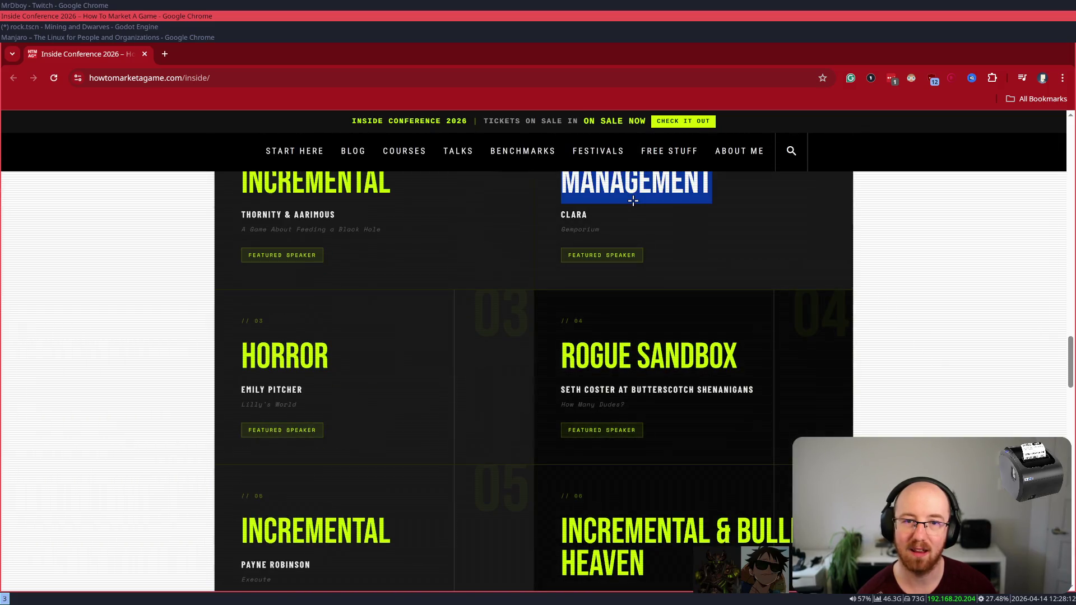
double_click(307, 194)
click(314, 196)
drag(348, 204, 493, 297)
click(425, 209)
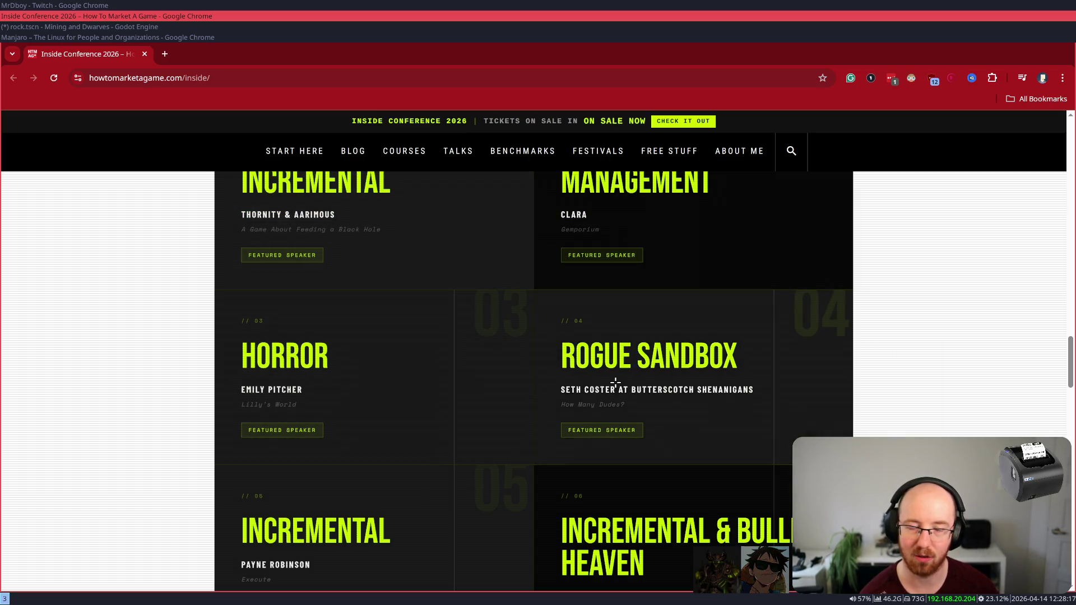
- Scroll to the session schedule and select the word 'Idle' in it
scroll(624, 376, down, 3)
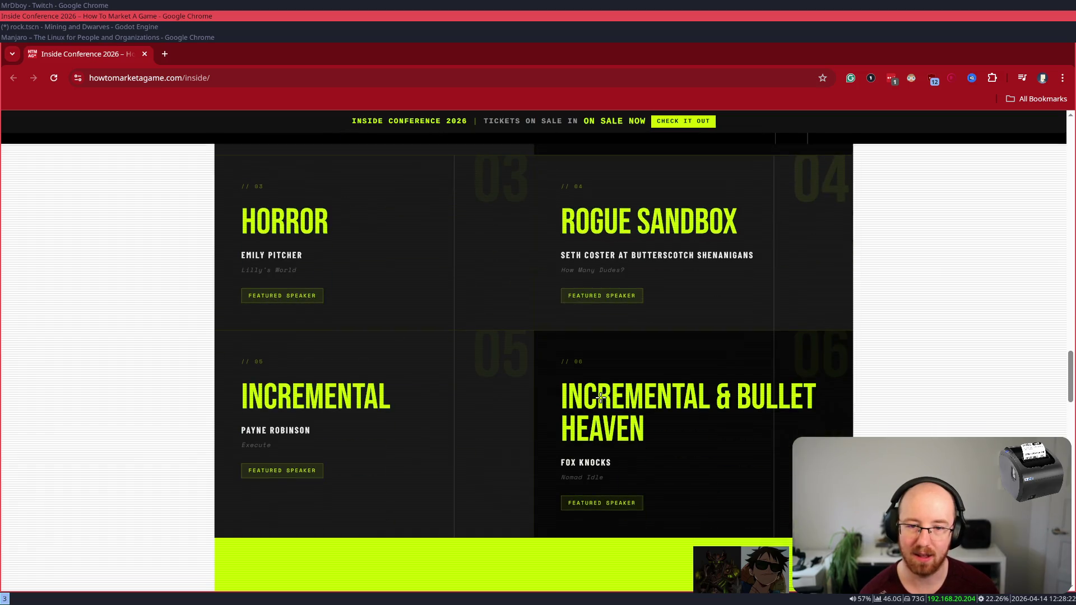
scroll(606, 308, down, 6)
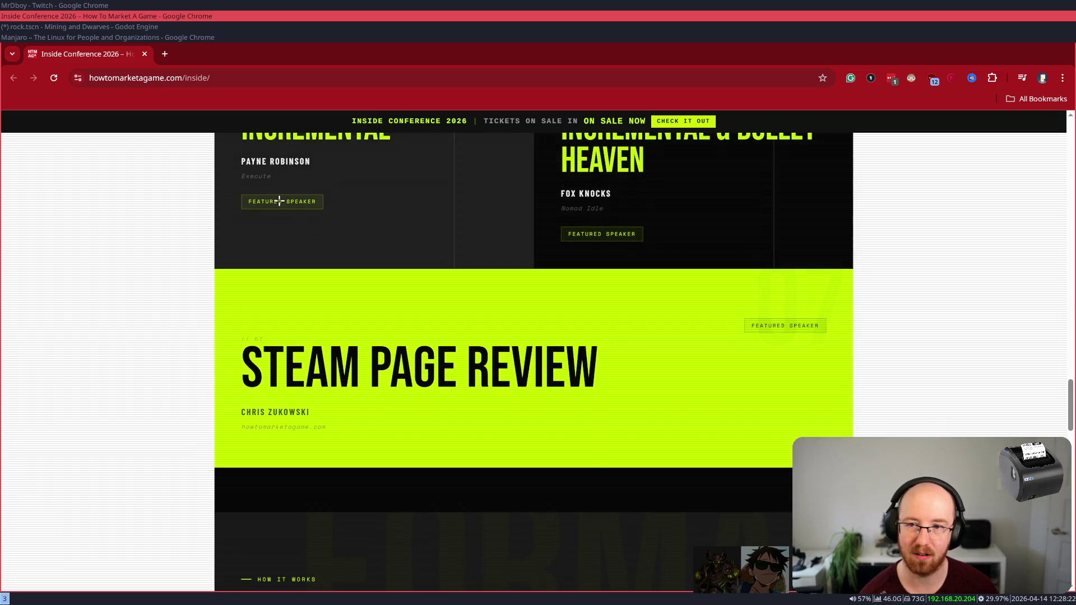
scroll(408, 262, up, 3)
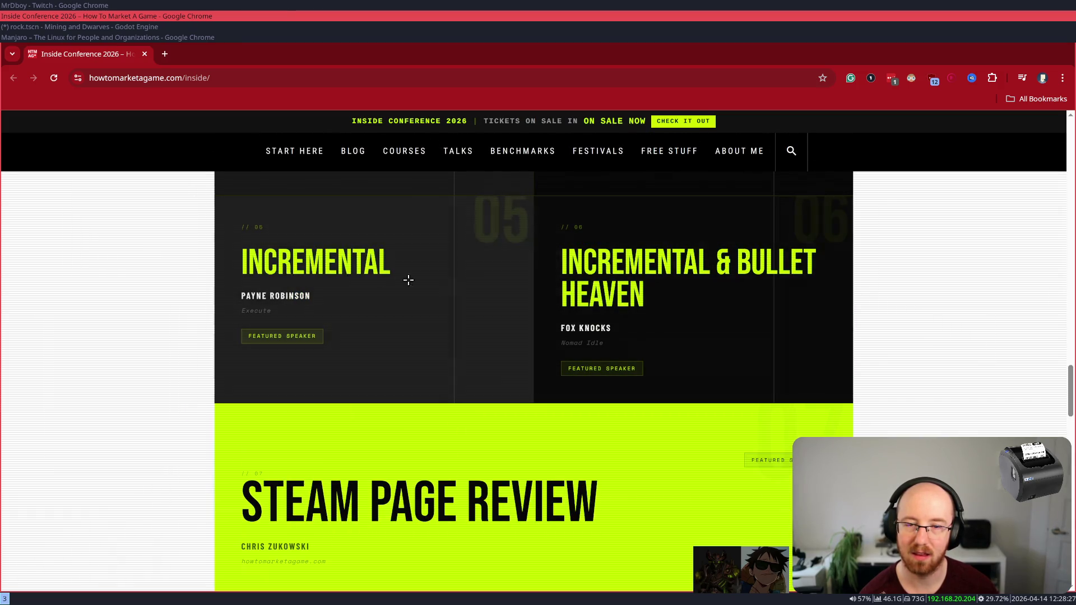
scroll(448, 348, up, 6)
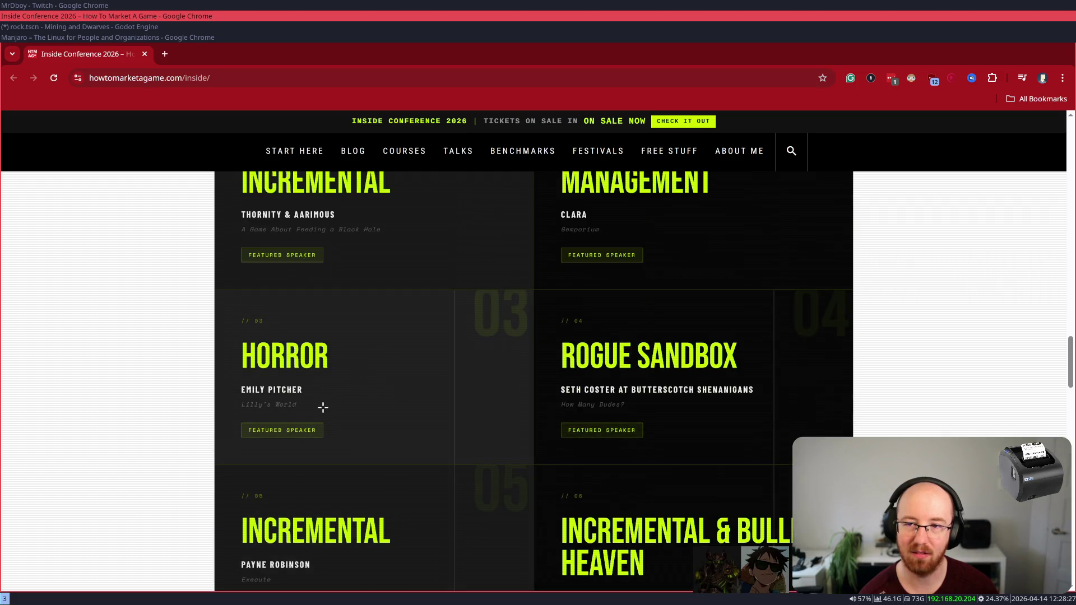
scroll(292, 530, up, 1)
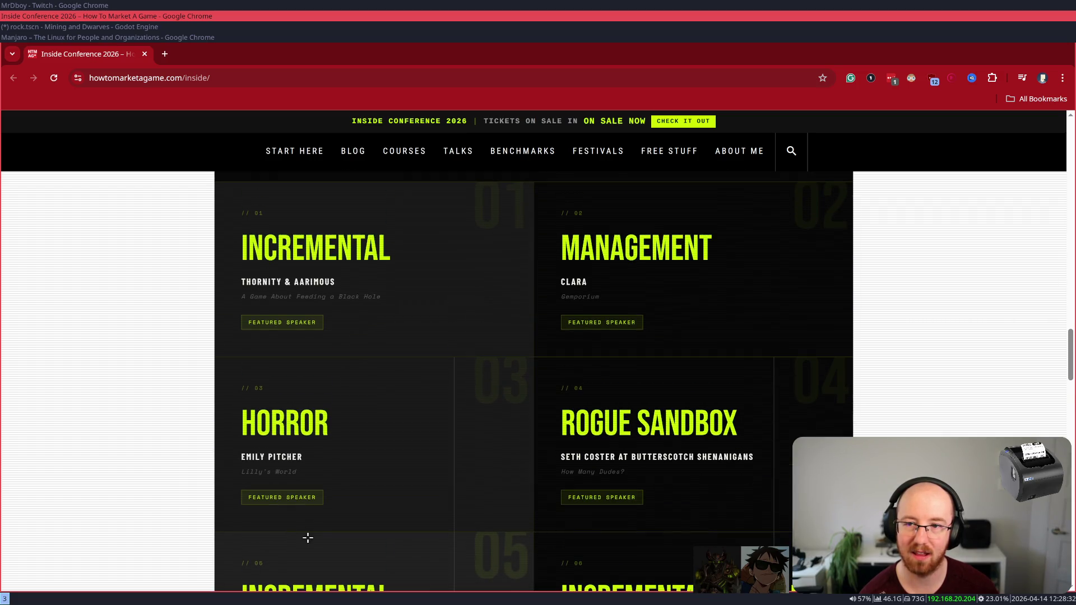
scroll(312, 535, down, 12)
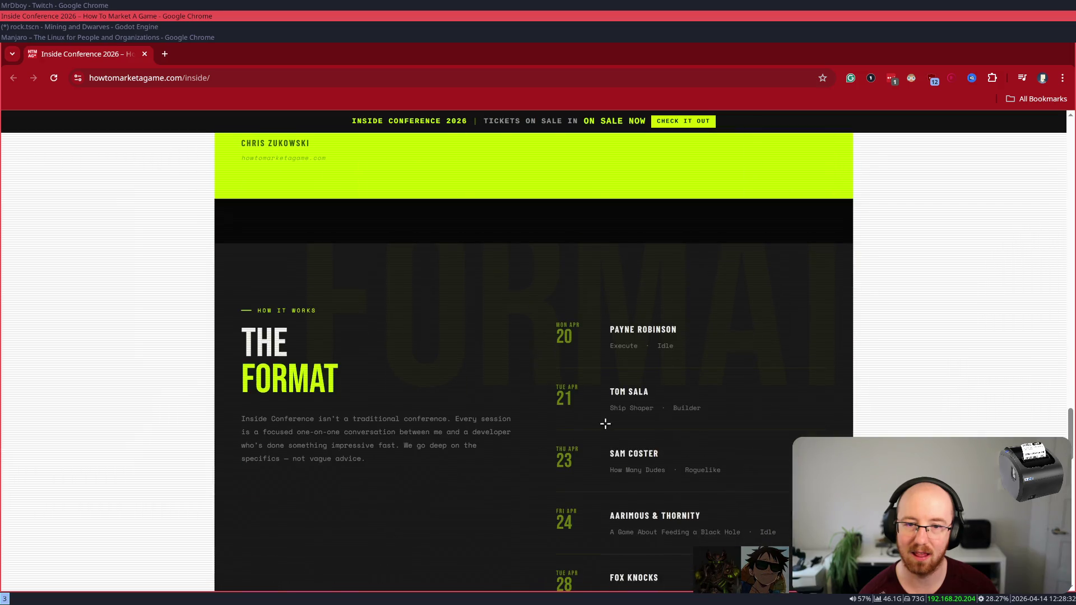
scroll(678, 360, down, 2)
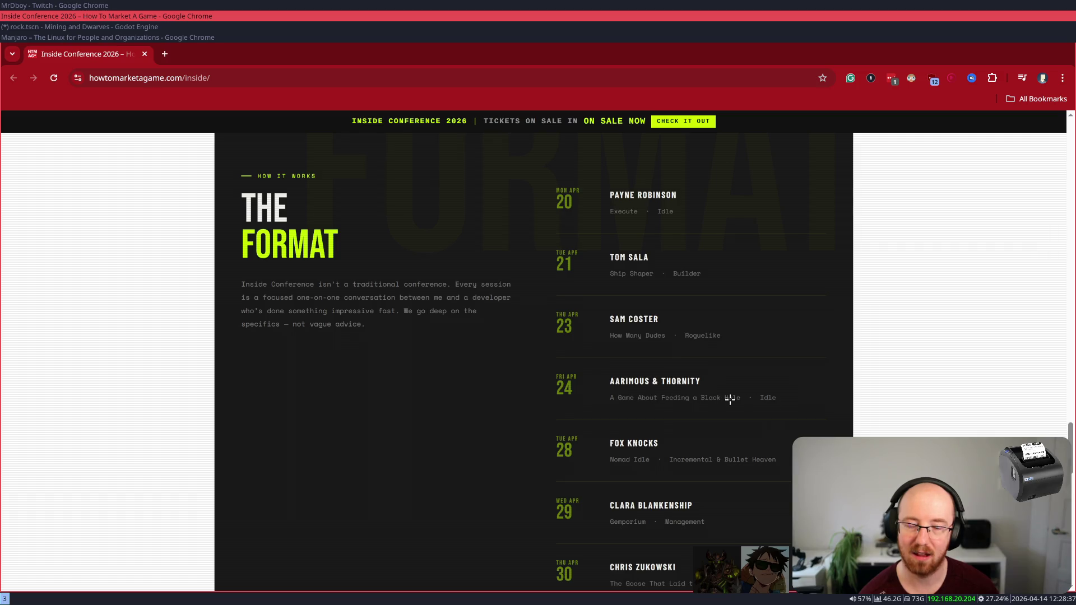
drag(762, 397, 770, 399)
double_click(768, 398)
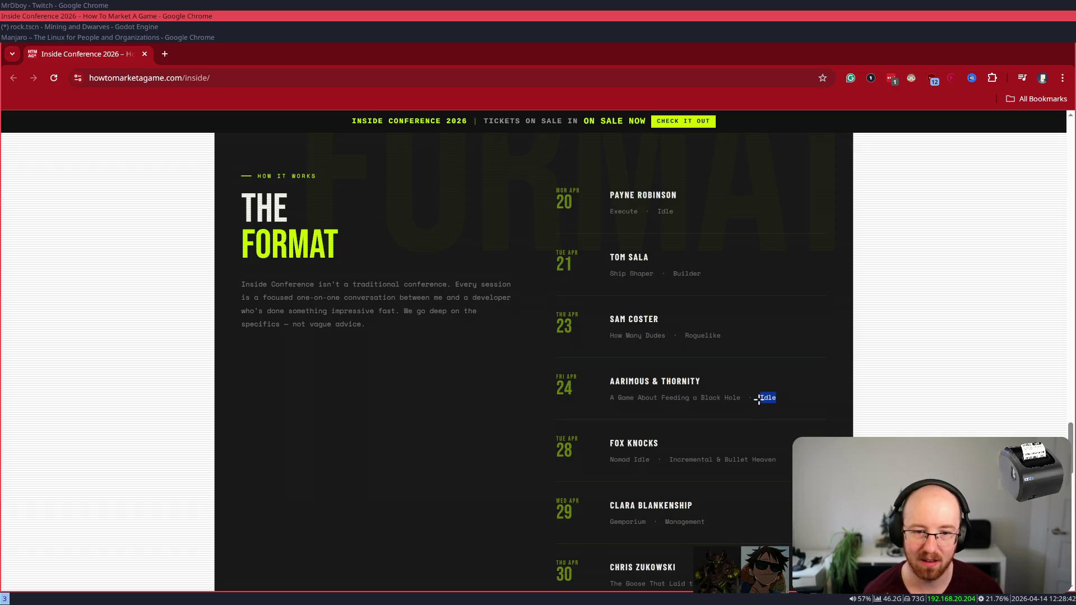
- Scroll down to the Your Ticket section with the $39, $63 and $255 tiers
scroll(760, 400, down, 3)
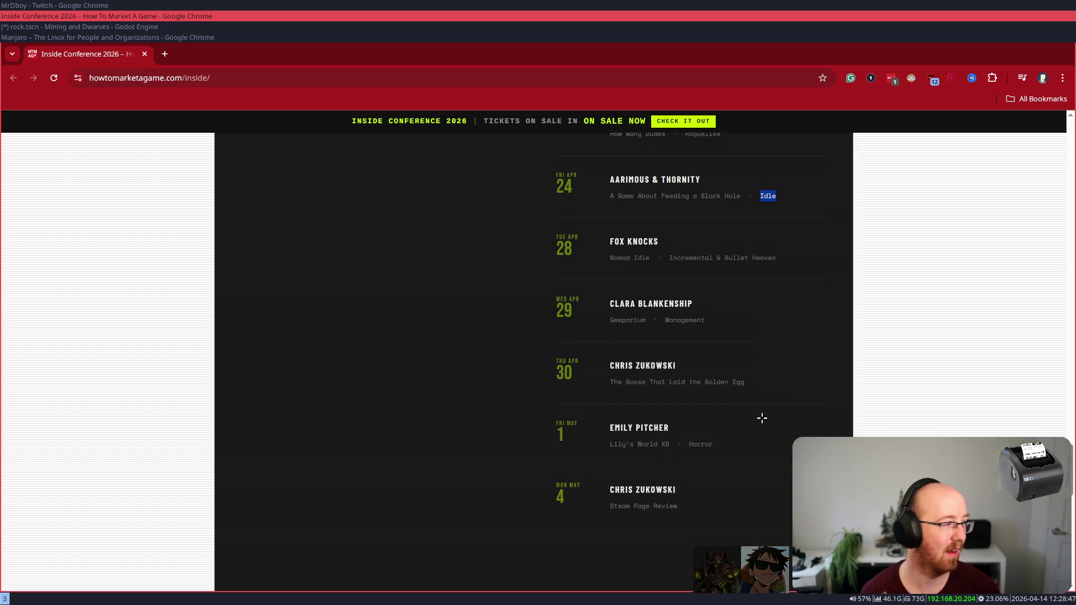
scroll(762, 418, down, 5)
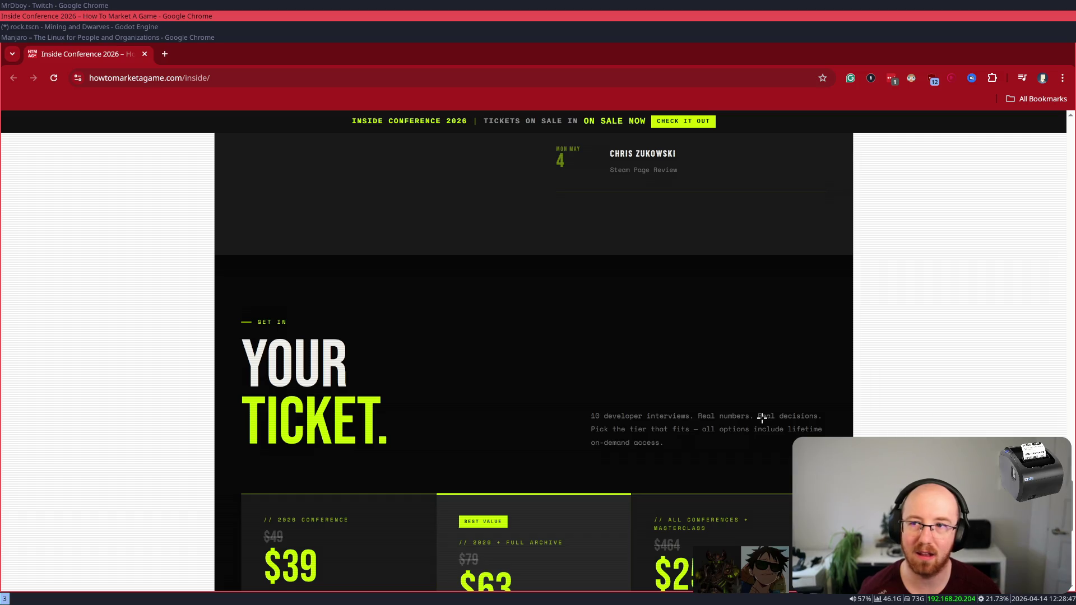
scroll(761, 418, down, 3)
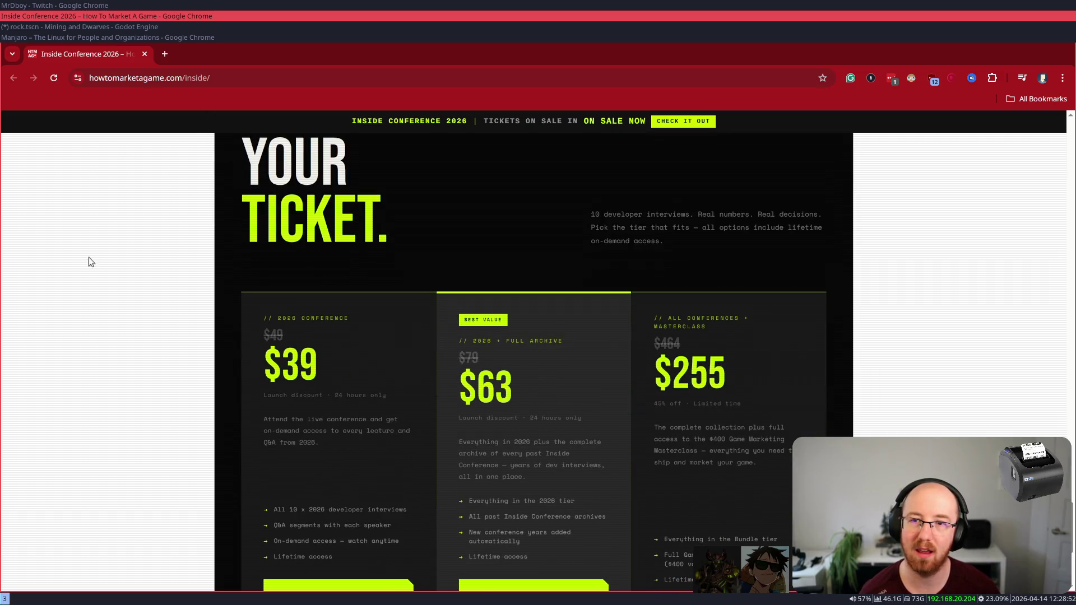
scroll(189, 293, down, 4)
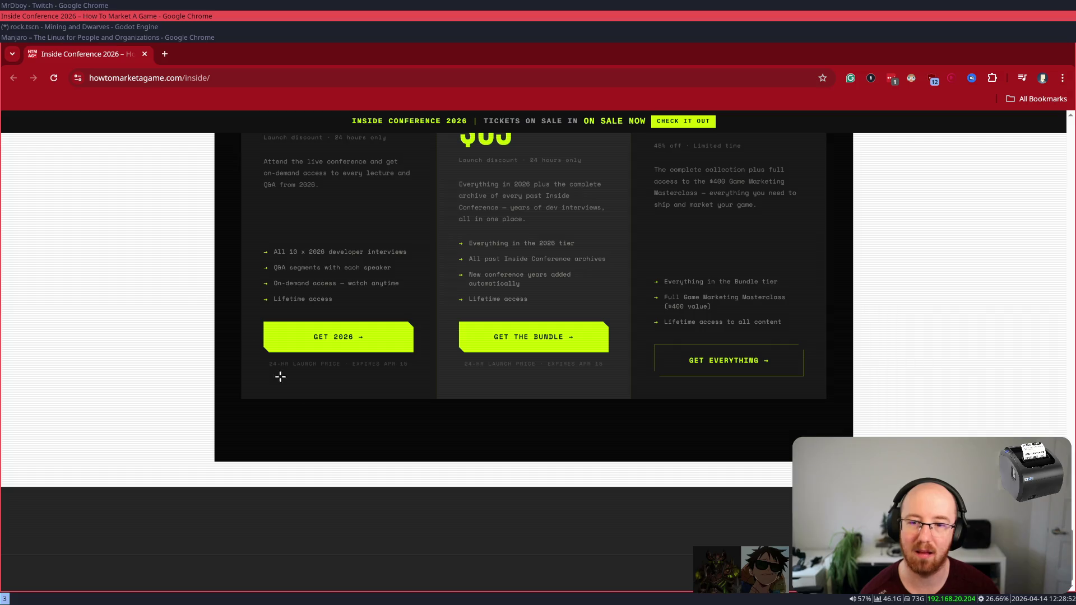
scroll(342, 346, up, 1)
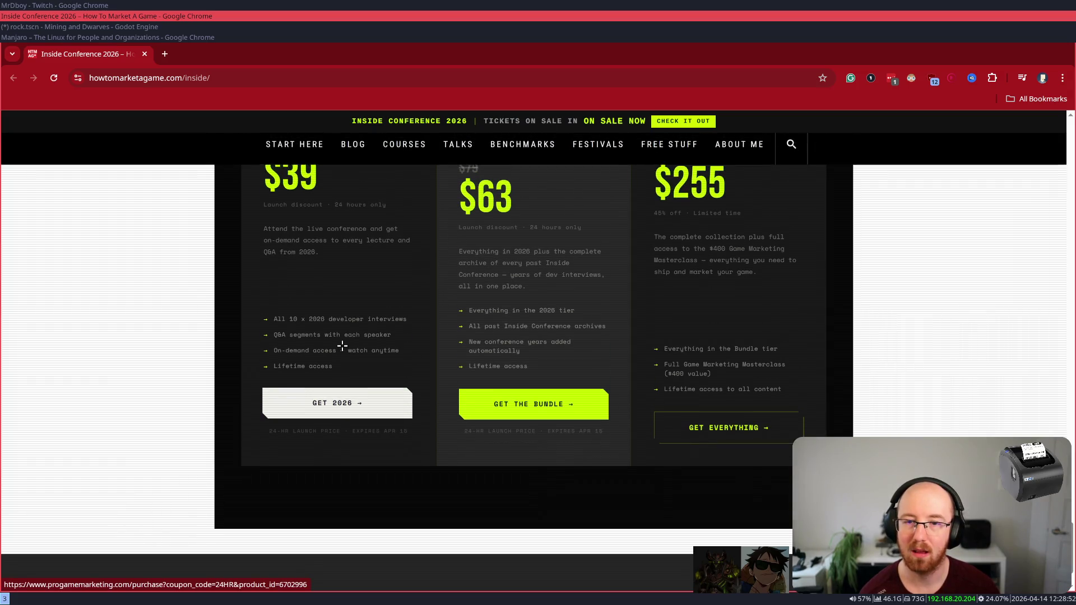
scroll(342, 345, up, 3)
scroll(343, 347, down, 1)
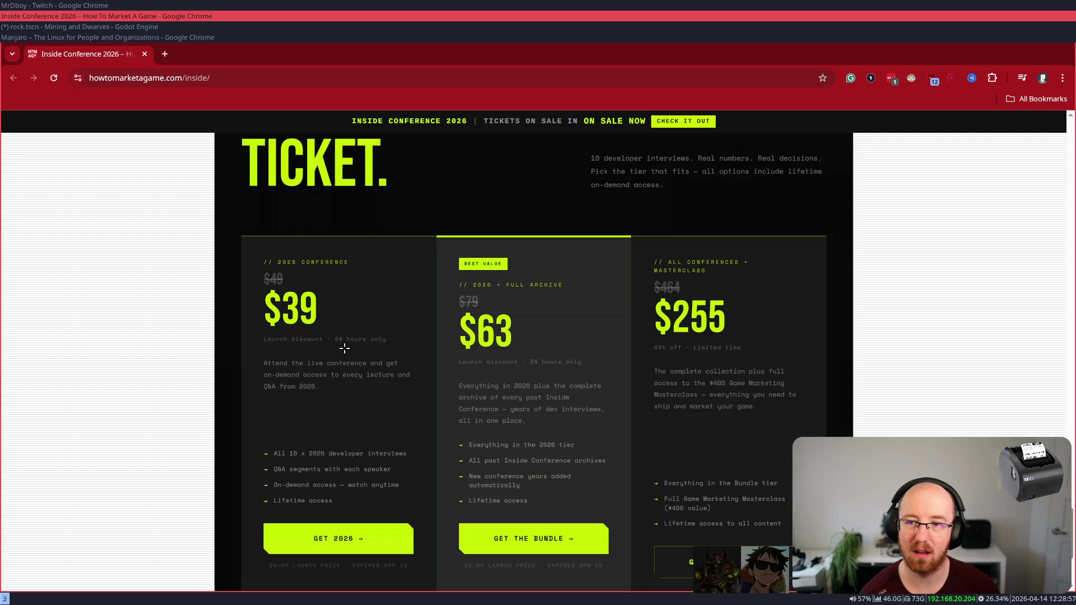
- Reload the Inside Conference page and jump to its ticket pricing section
click(686, 121)
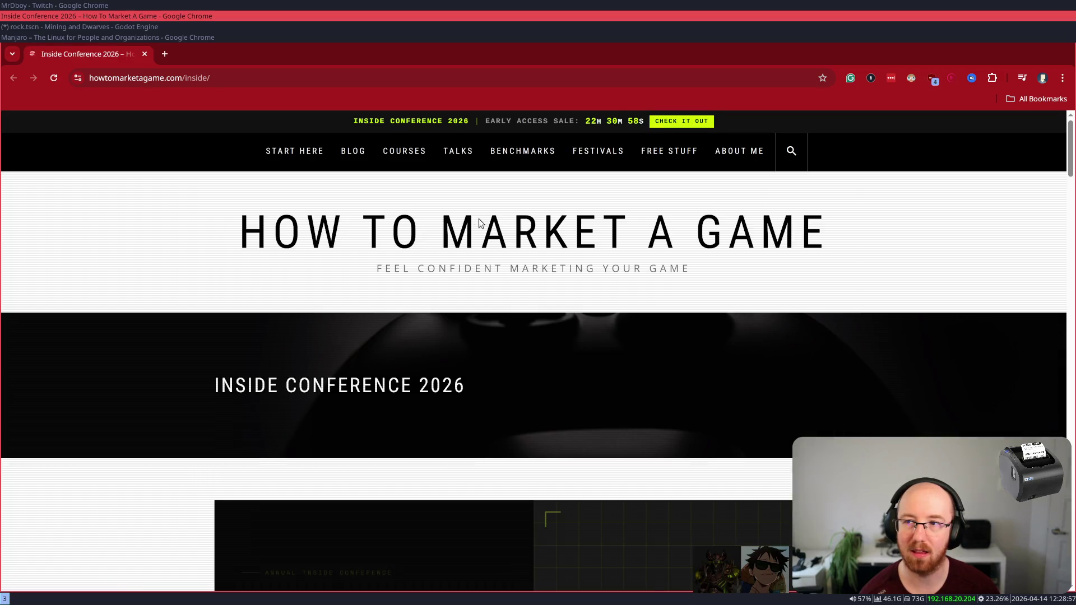
scroll(379, 395, down, 5)
scroll(367, 391, down, 10)
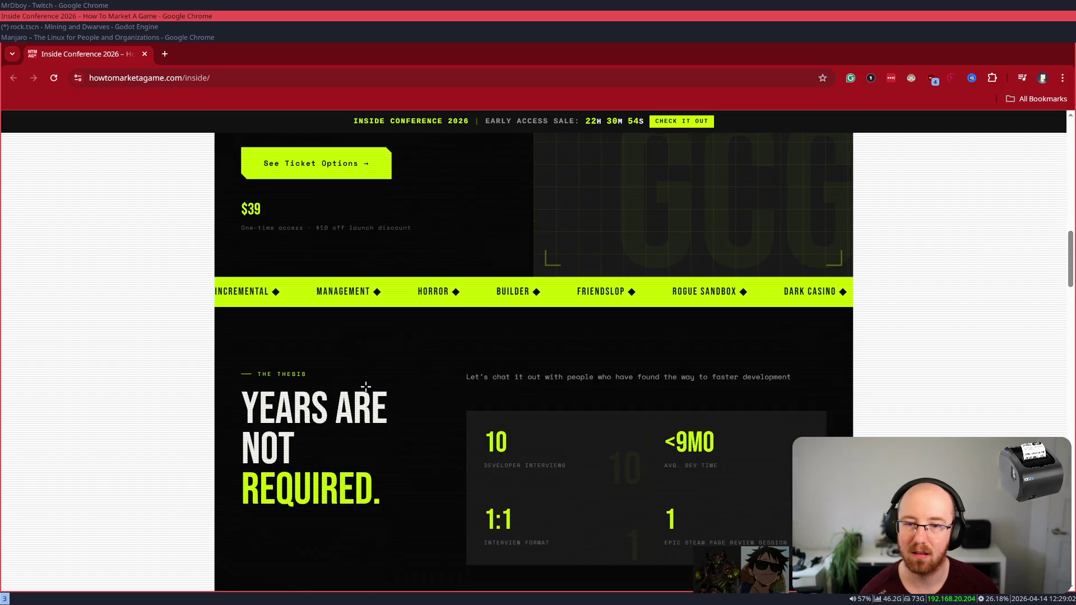
click(319, 169)
- Choose GET 2026 for the $39 ticket, then close that new-tab Chrome window
scroll(307, 430, down, 3)
click(300, 435)
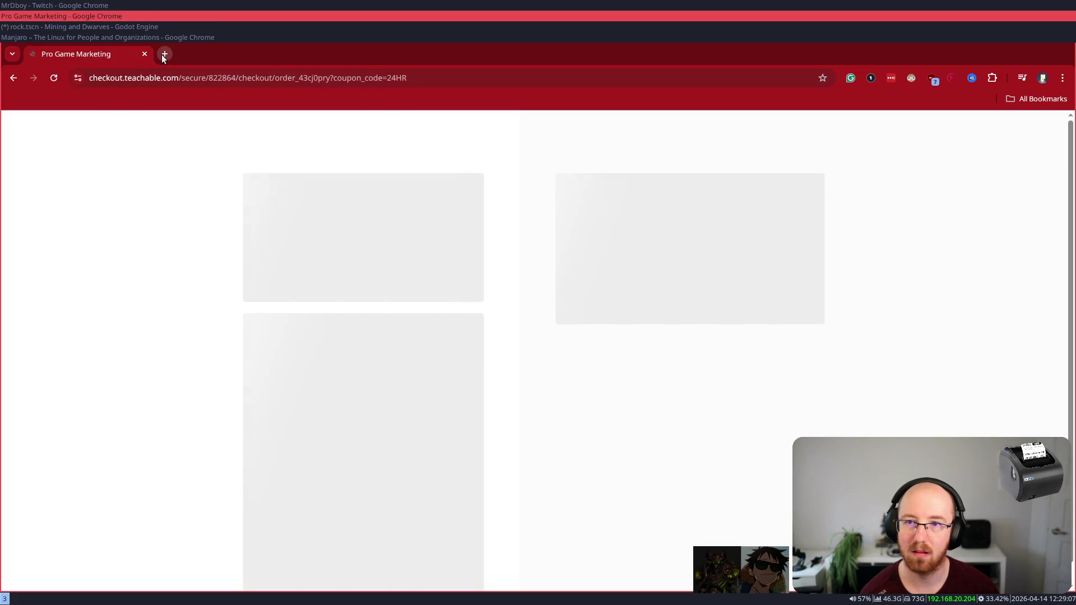
click(164, 54)
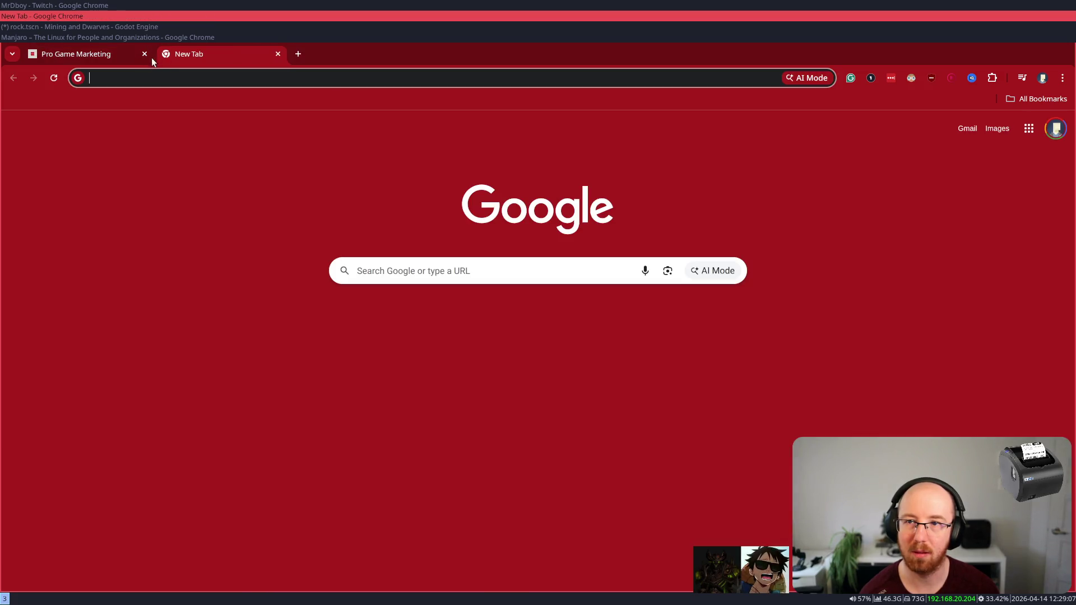
key(ctrl+shift+w)
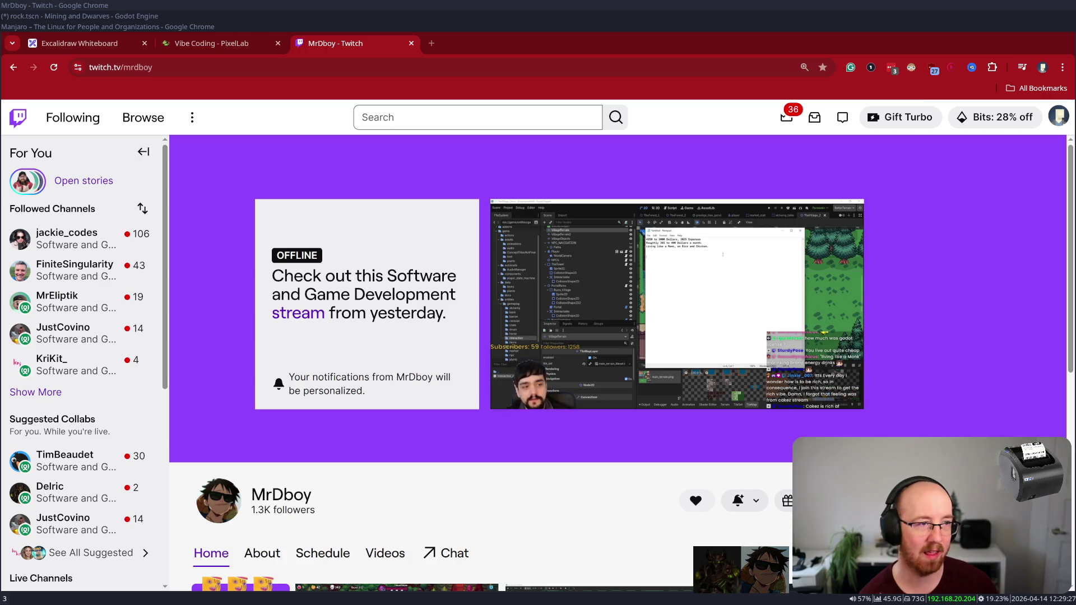
- Focus the Twitch window and close its offline channel tab with Ctrl+W
click(311, 46)
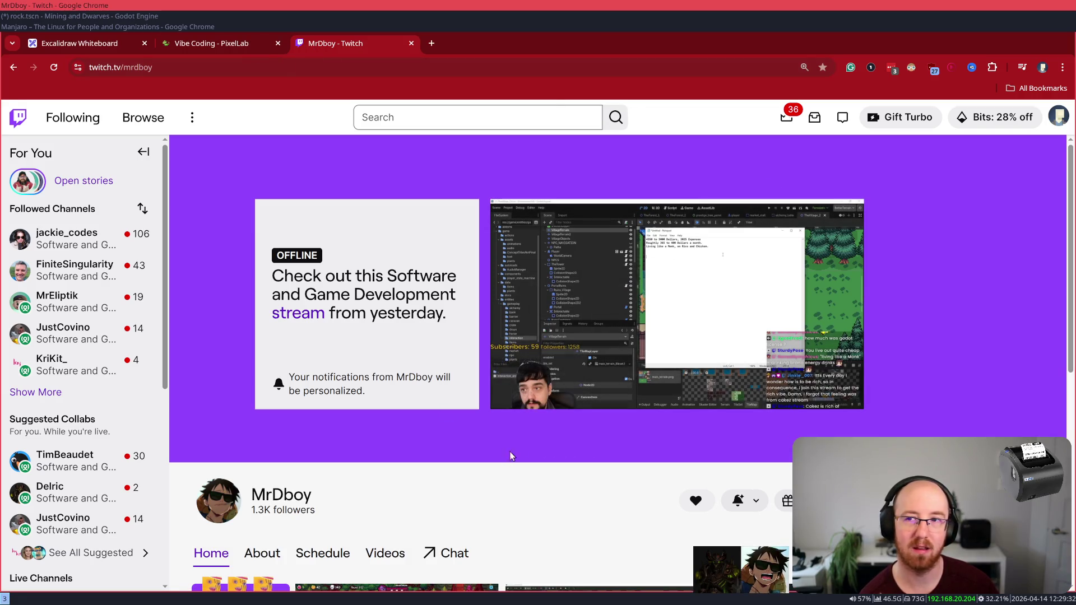
key(ctrl+w)
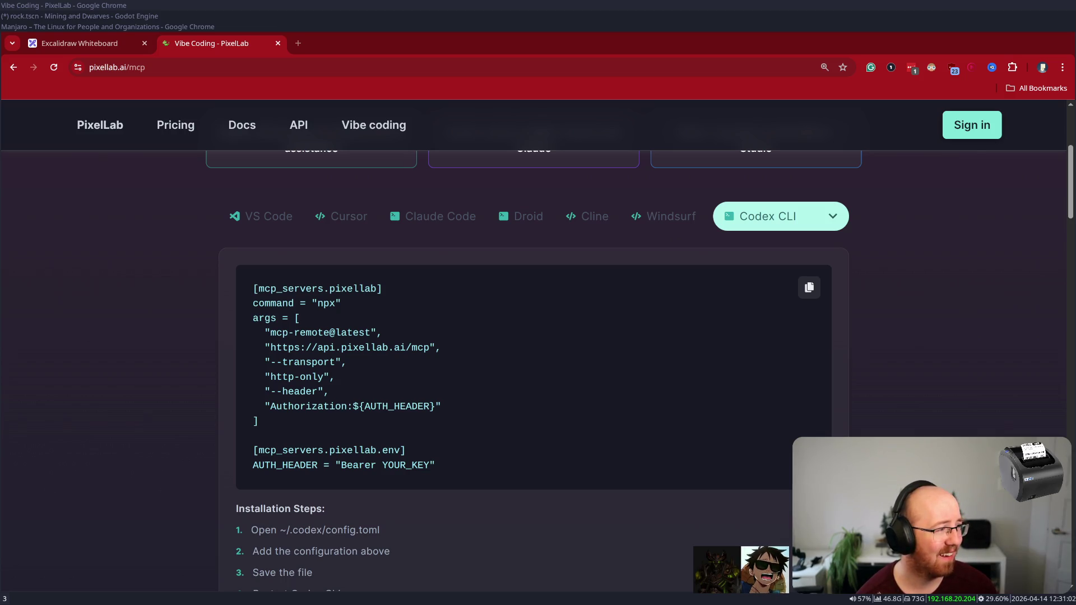
- Scroll the PixelLab MCP page down to the Installation Steps and Pro tip
click(181, 326)
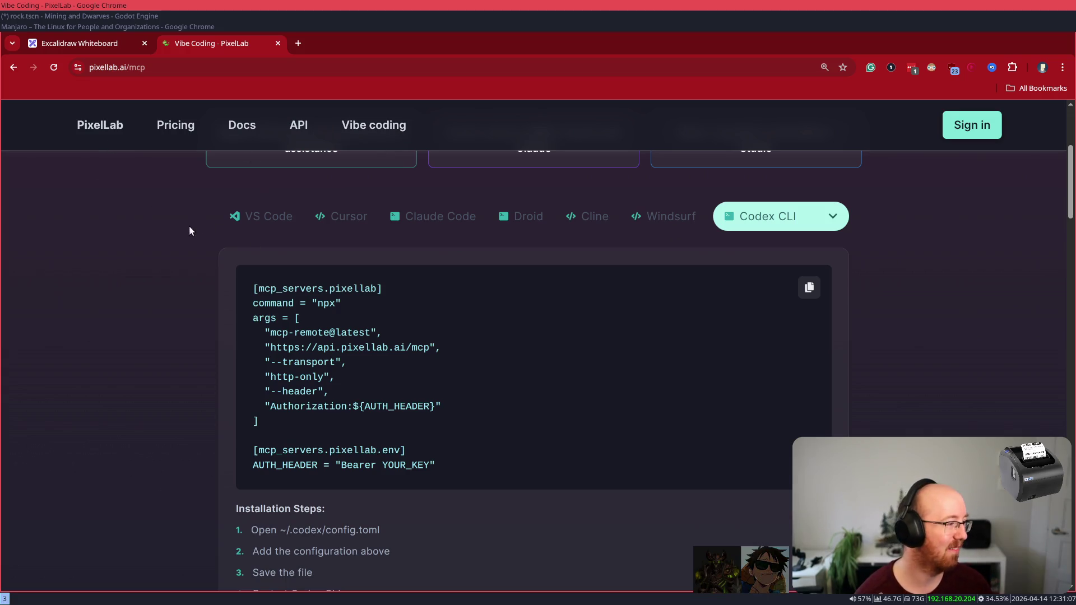
scroll(197, 236, down, 5)
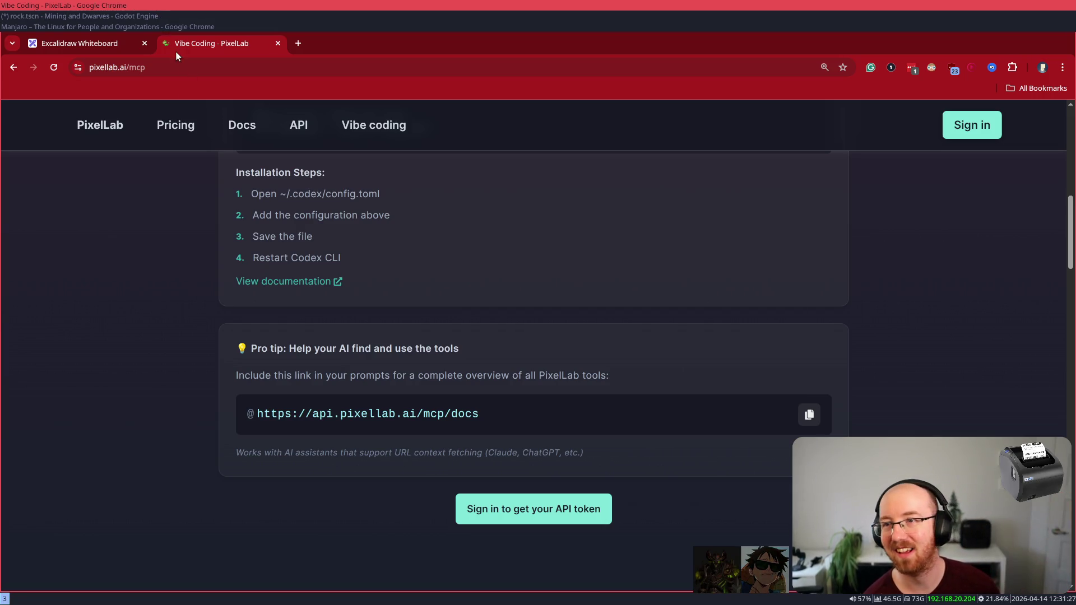
click(242, 67)
- Open the Steam store home page at store.steampowered.com from the 'store' suggestion
text(store.steampowered.com)
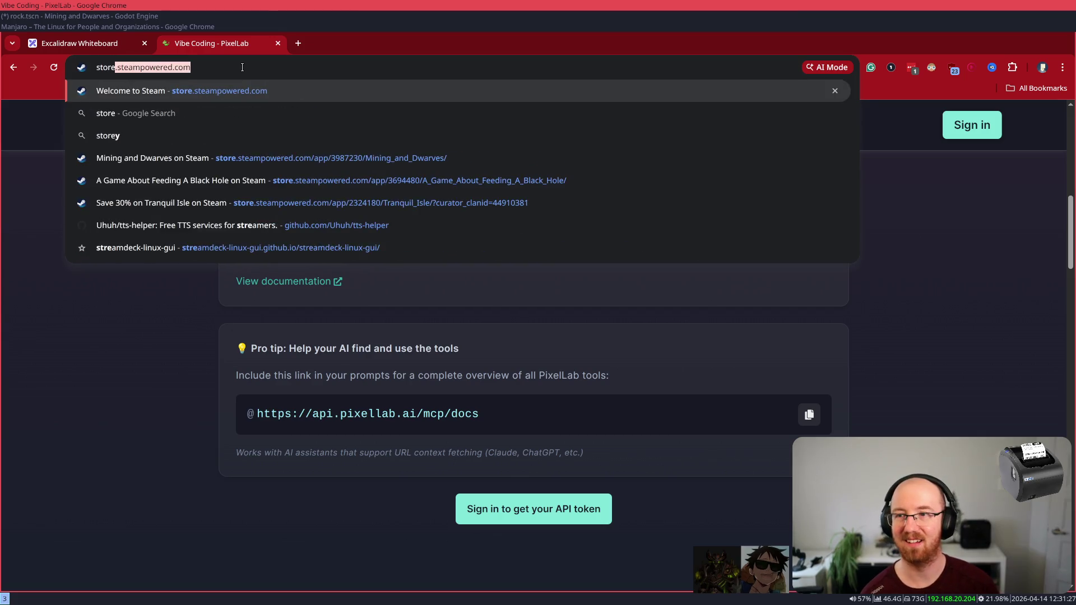
key(Return)
scroll(67, 313, down, 5)
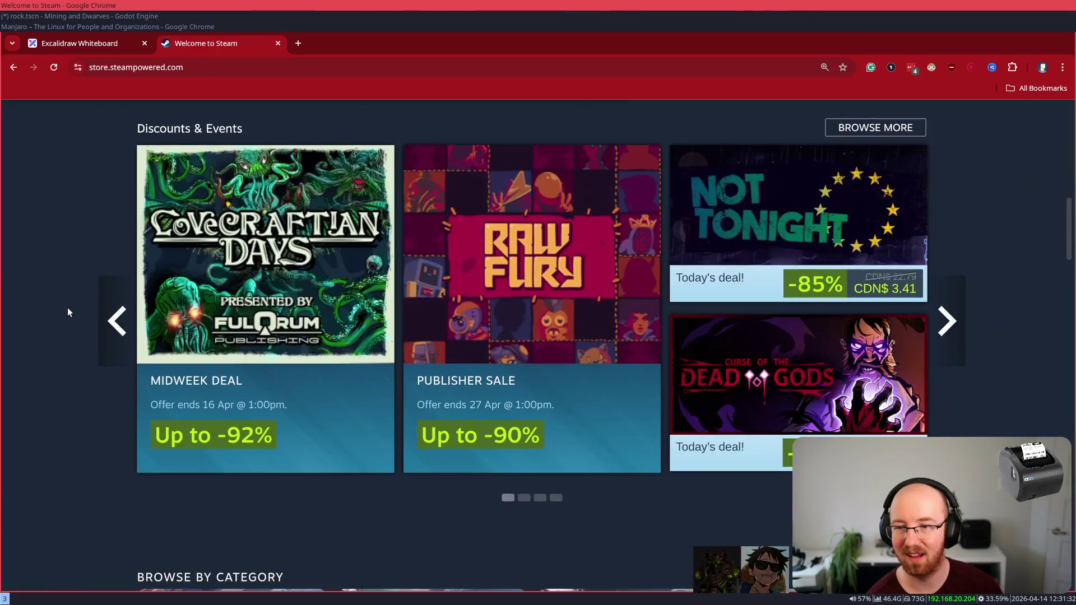
scroll(67, 308, down, 4)
scroll(67, 308, up, 4)
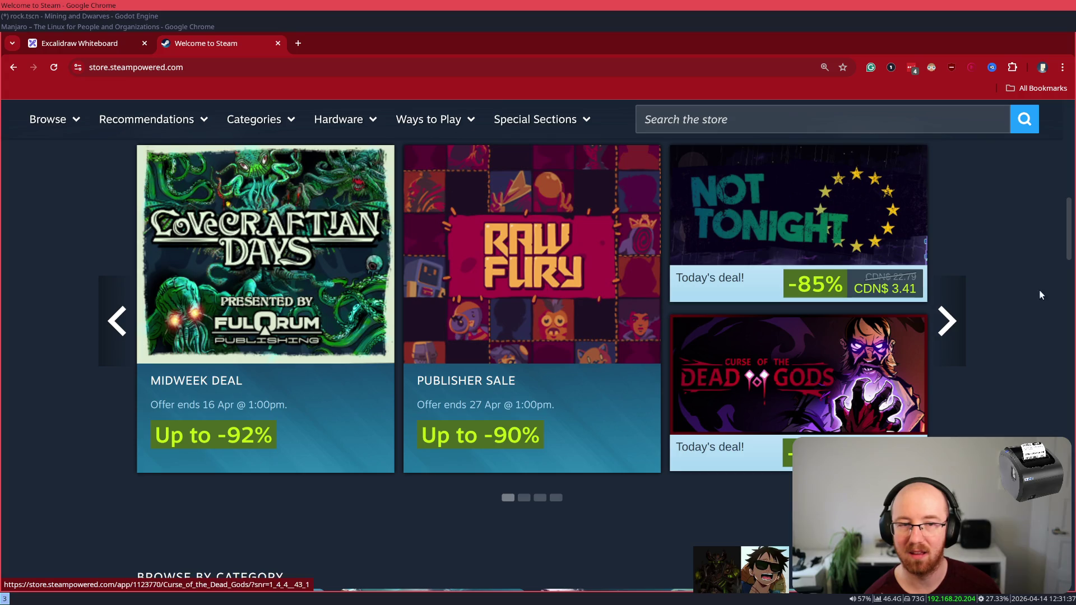
scroll(997, 369, up, 1)
- Page through the Discounts & Events carousel three times, then scroll to New & Trending at 125% zoom
click(962, 390)
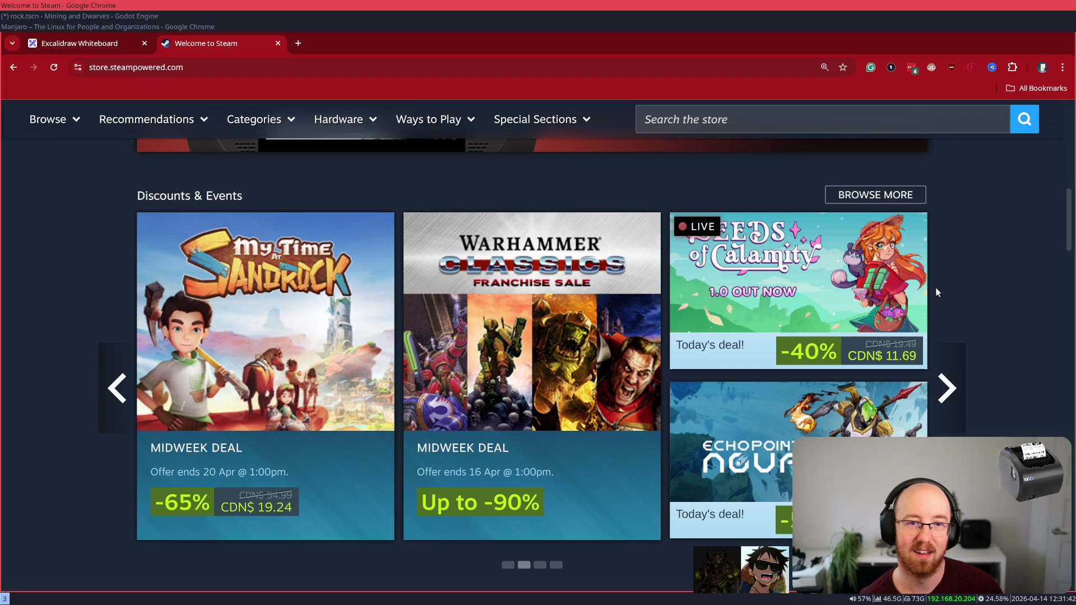
click(956, 406)
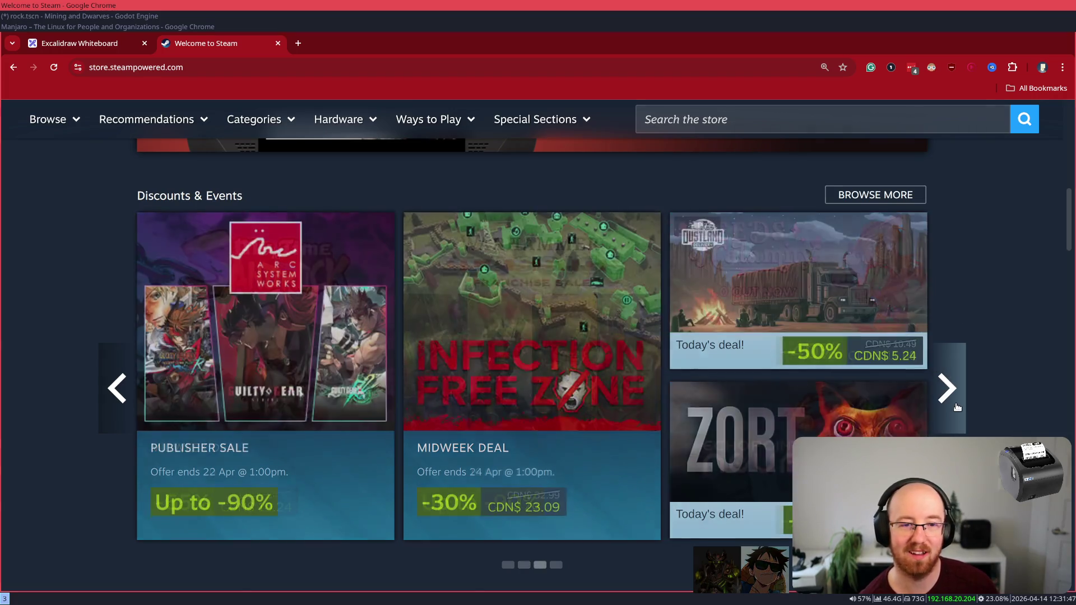
click(956, 401)
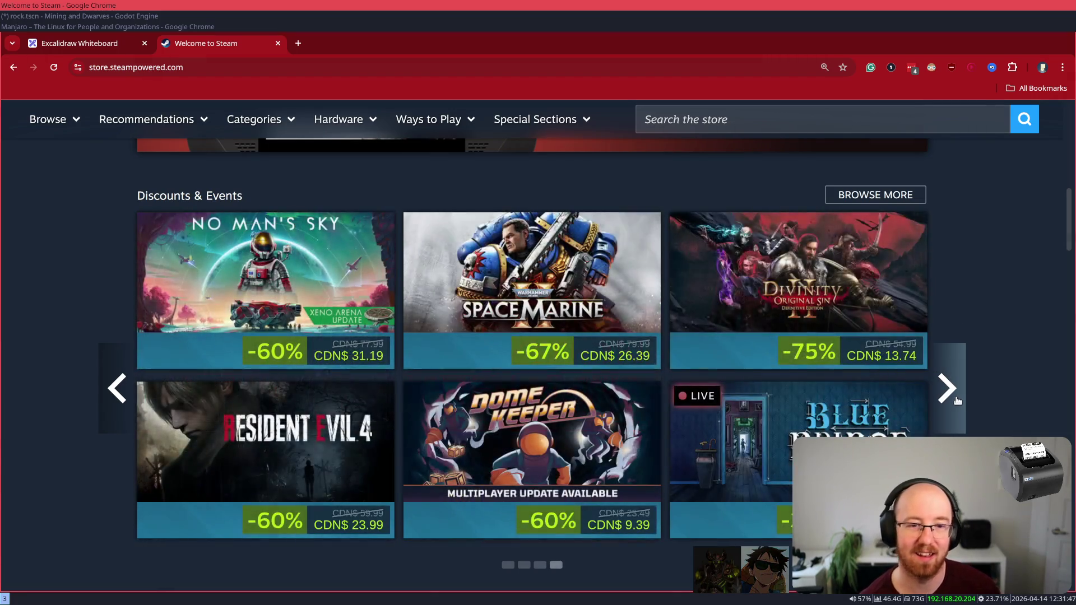
scroll(957, 400, down, 2)
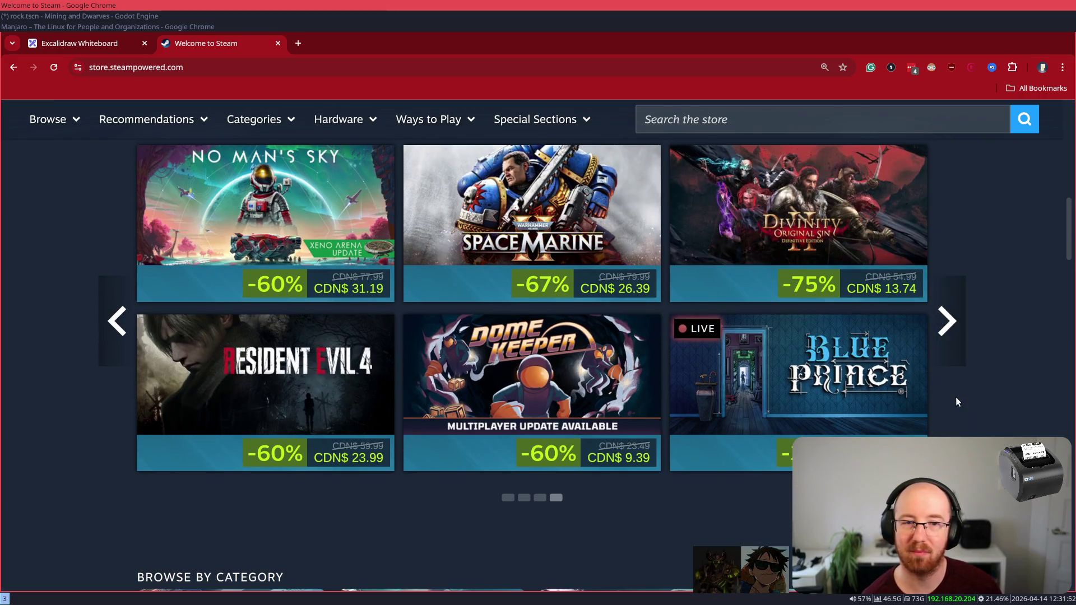
scroll(957, 400, down, 5)
scroll(957, 400, down, 15)
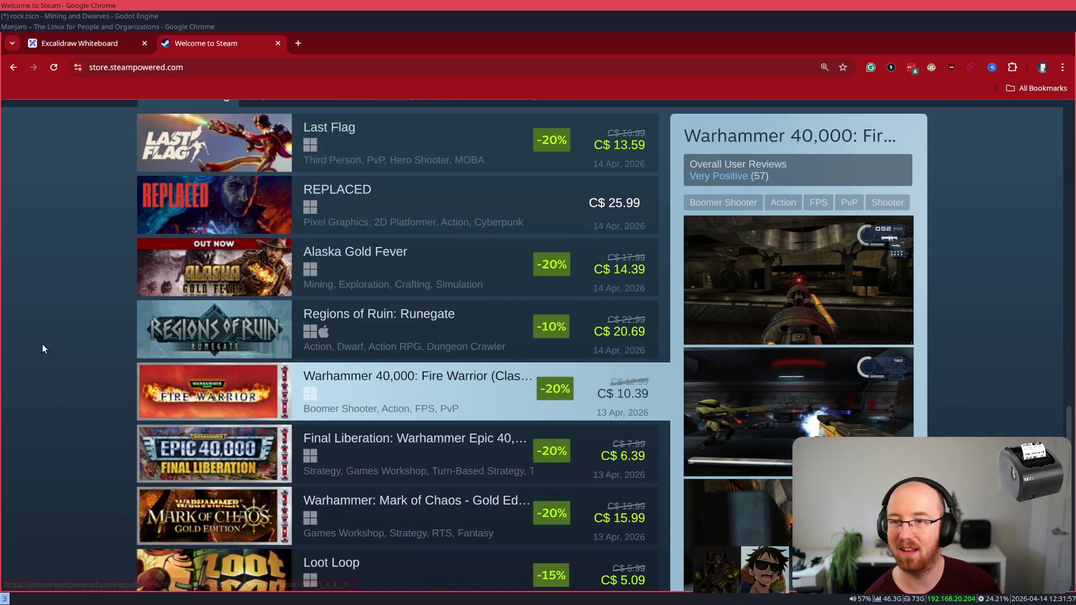
key(ctrl+minus)
scroll(60, 344, down, 1)
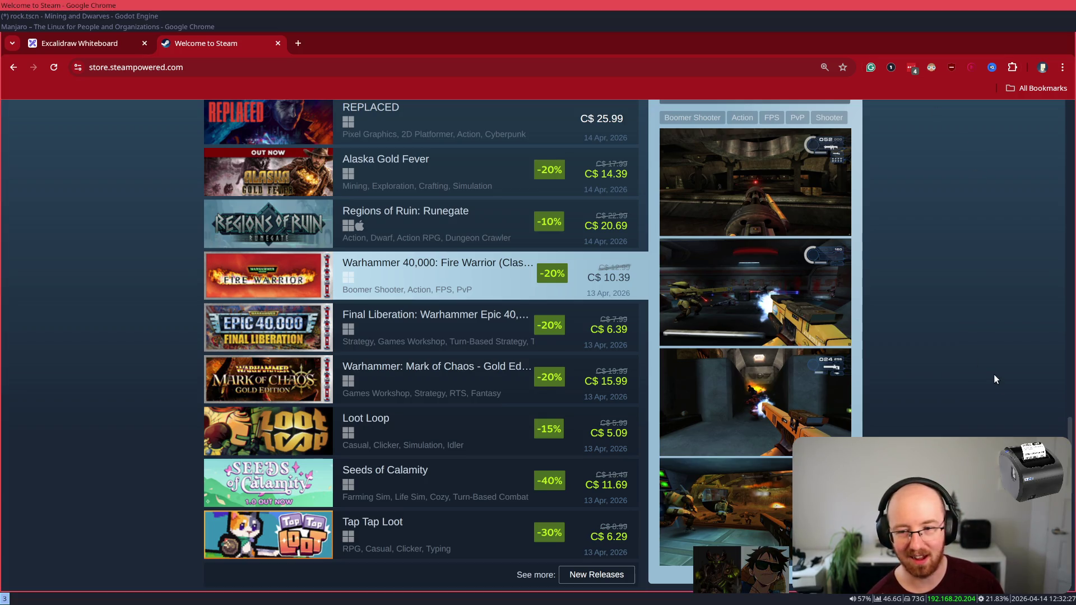
scroll(993, 374, down, 2)
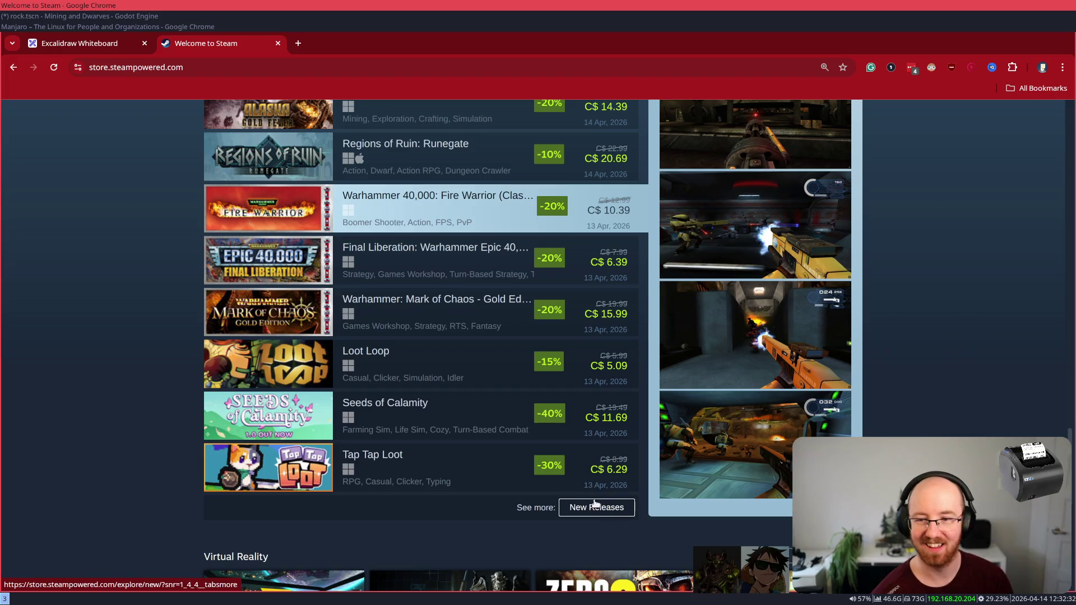
- Open and browse the Tap Tap Loot Steam store page
click(464, 469)
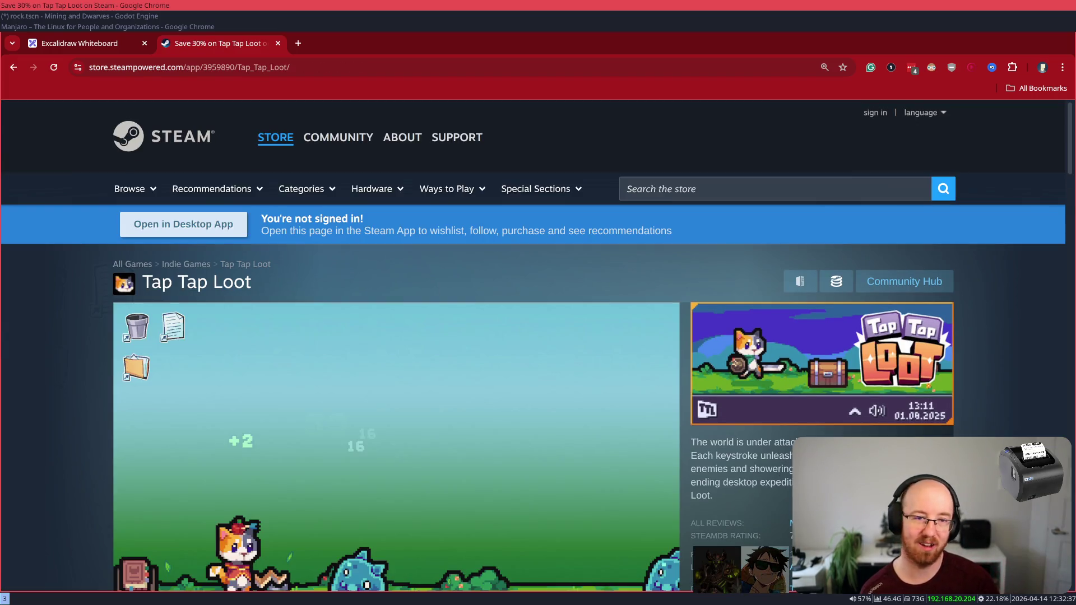
scroll(729, 560, down, 1)
scroll(247, 583, down, 2)
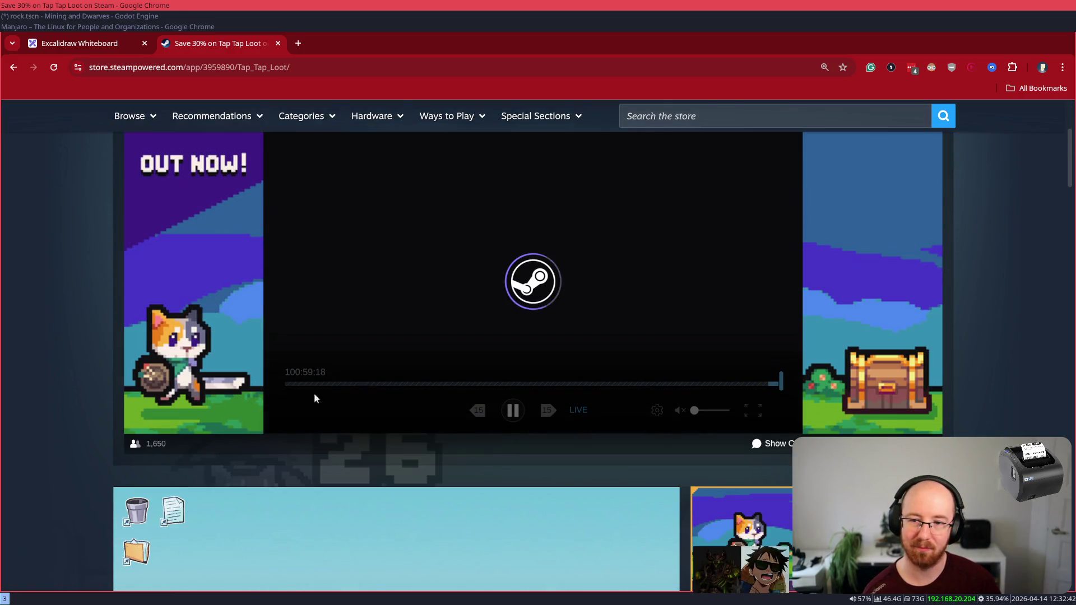
scroll(447, 417, down, 3)
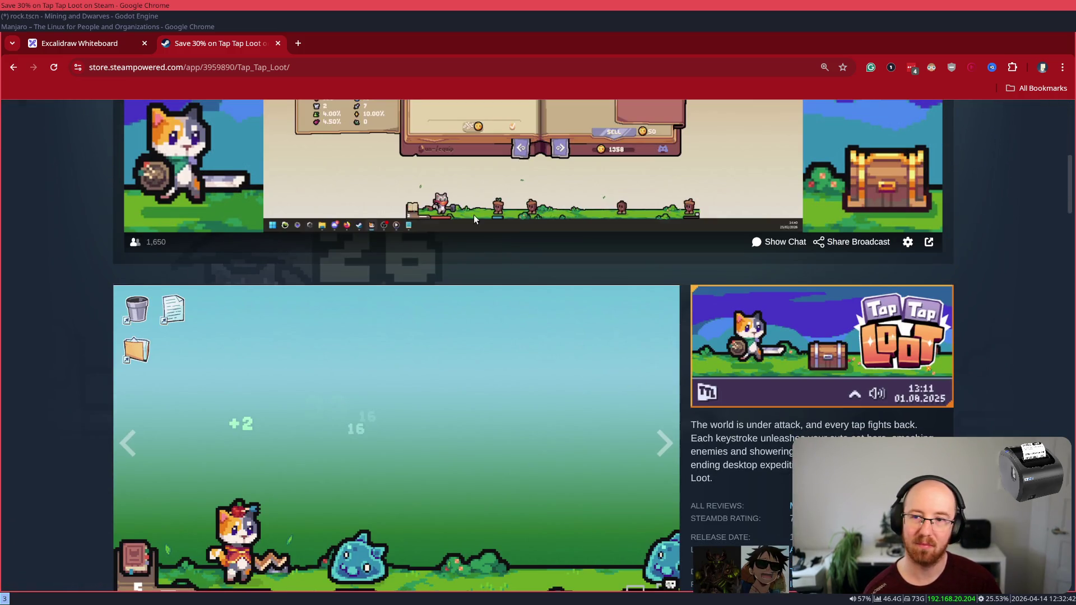
- Go to steamdb.info, search 'Tap_Tap_Loot' and open its app page
click(252, 65)
text(steam)
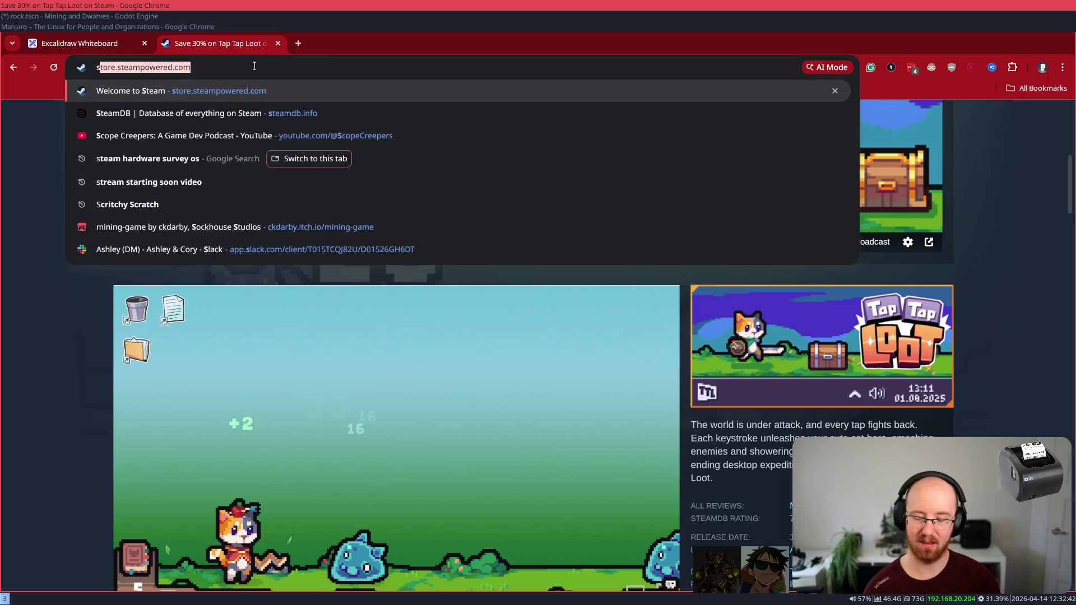
key(Return)
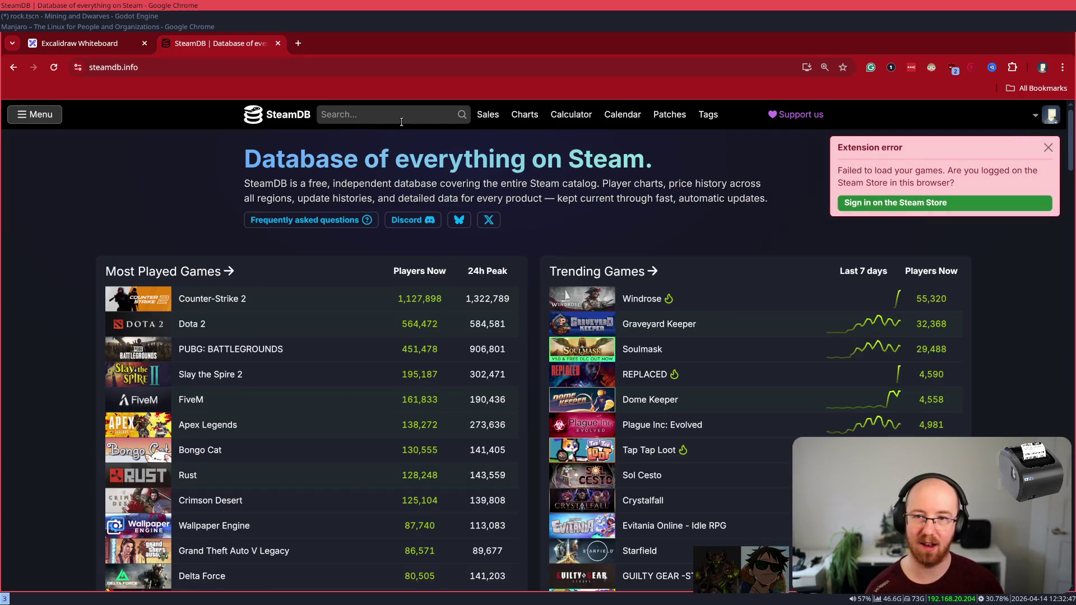
click(401, 117)
text(Tap_Tap_Loot)
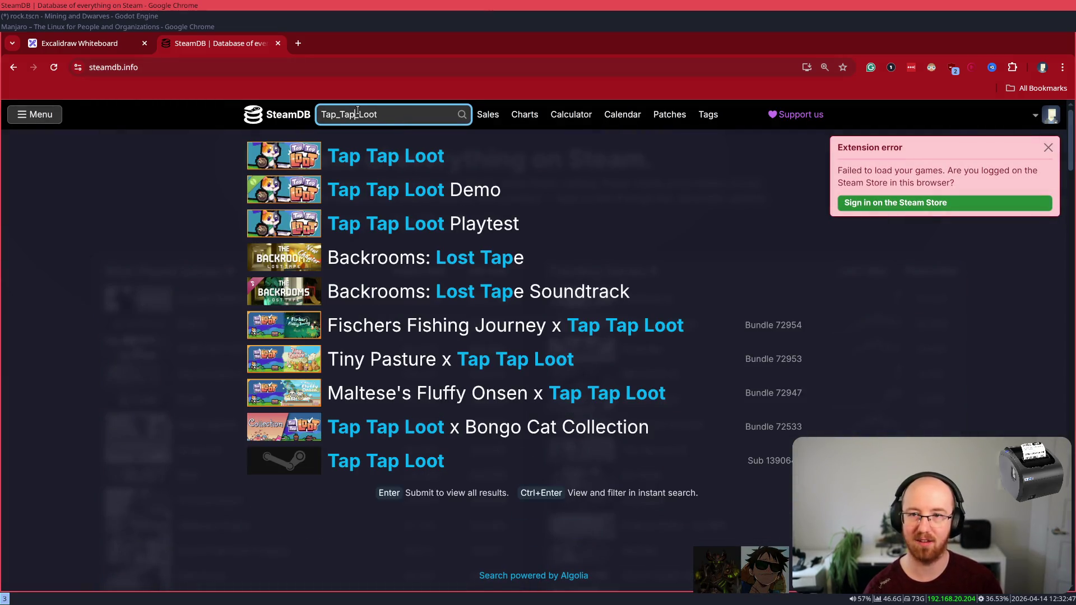
key(Return)
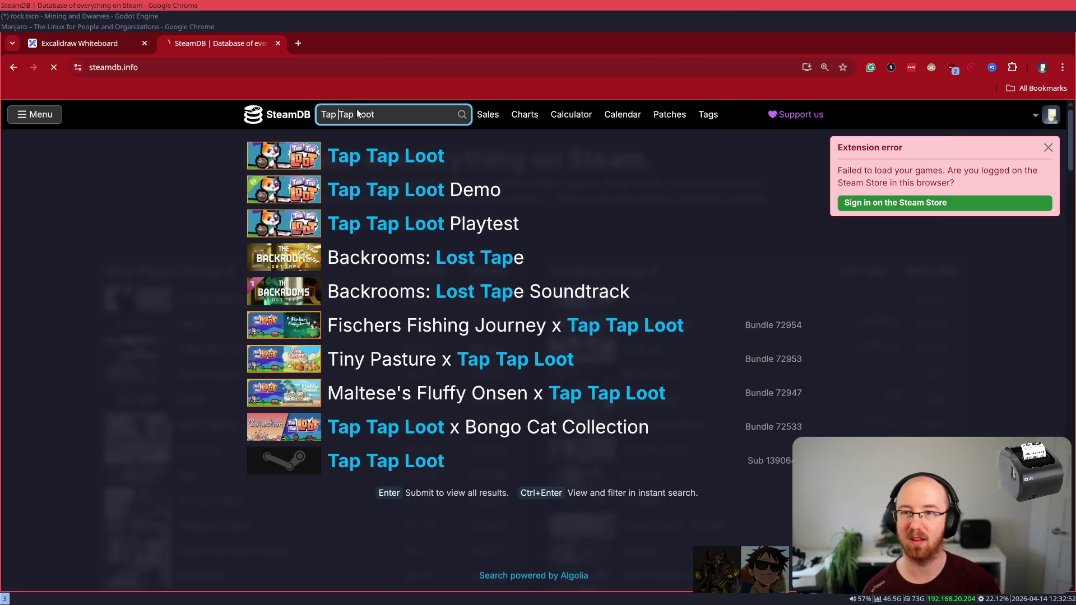
click(407, 338)
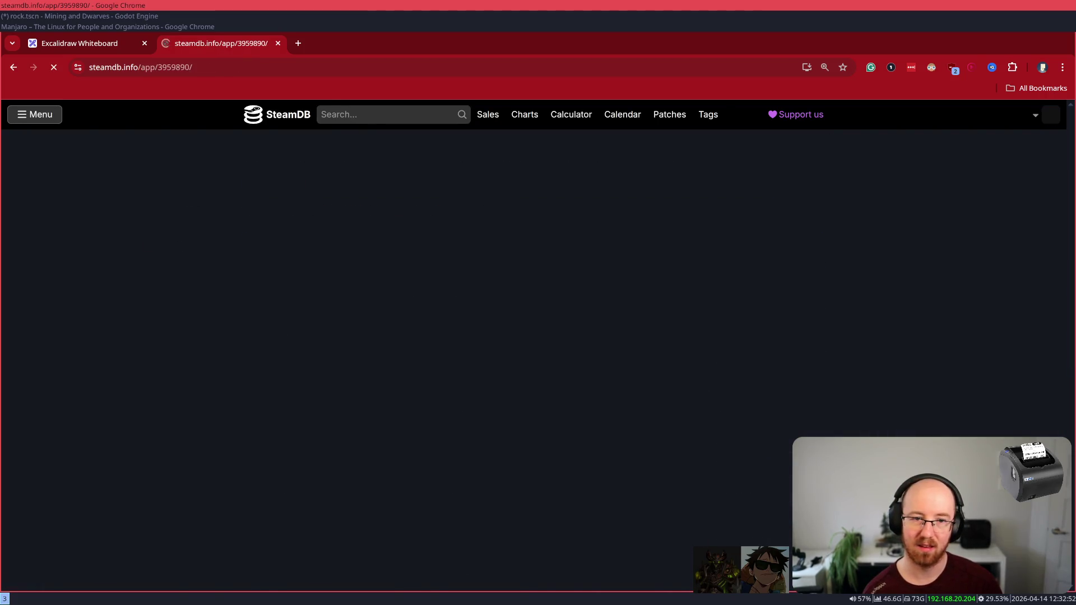
- View Tap Tap Loot's charts, checking release date and 3,348 current / 3,582 peak players, and close the extension error
click(166, 481)
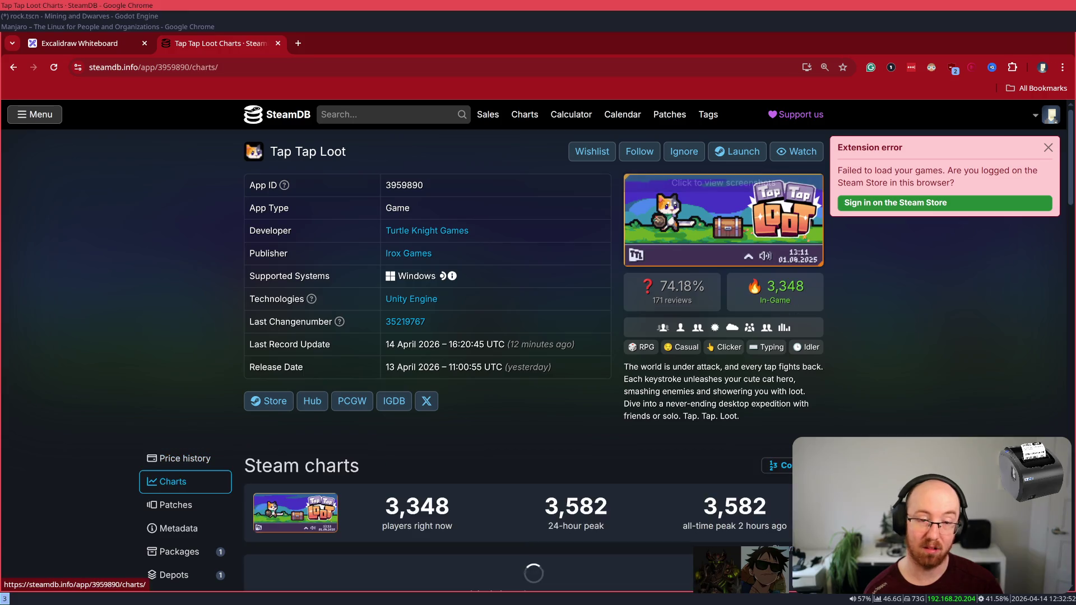
scroll(532, 336, down, 3)
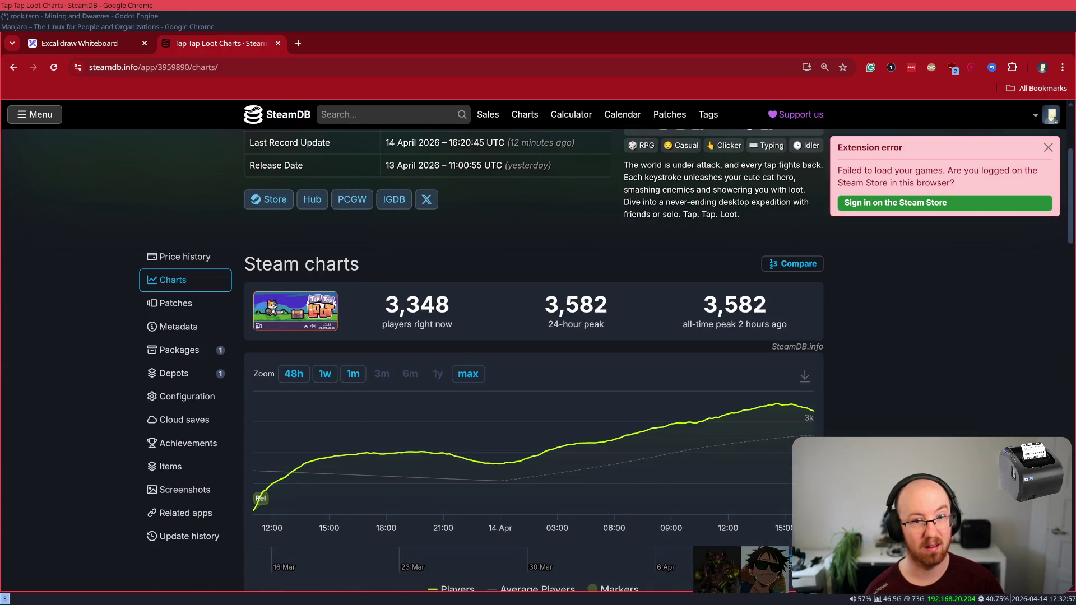
scroll(538, 359, up, 2)
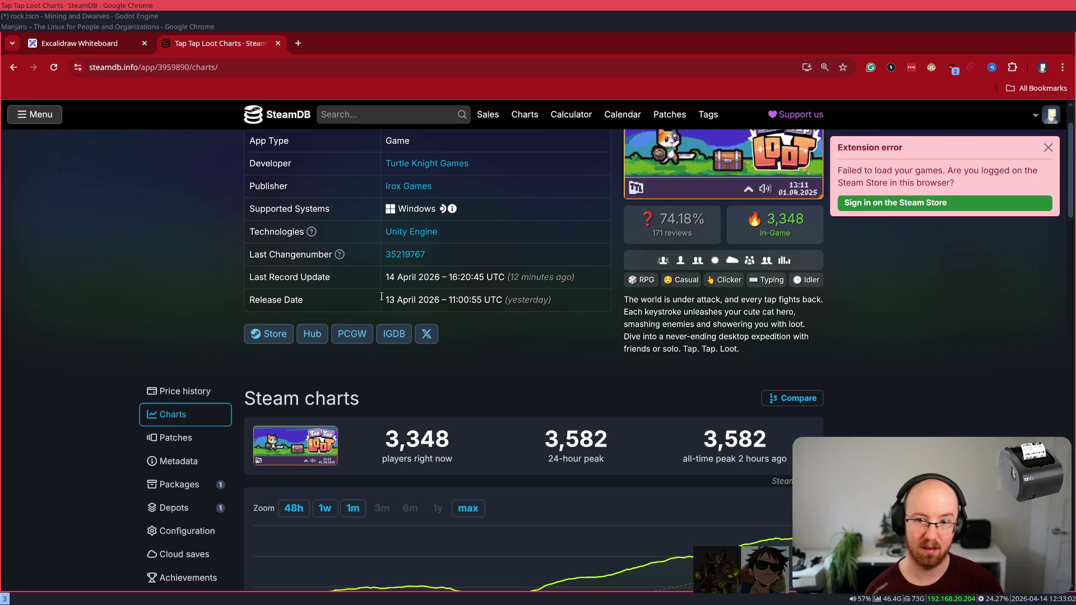
drag(385, 300, 508, 301)
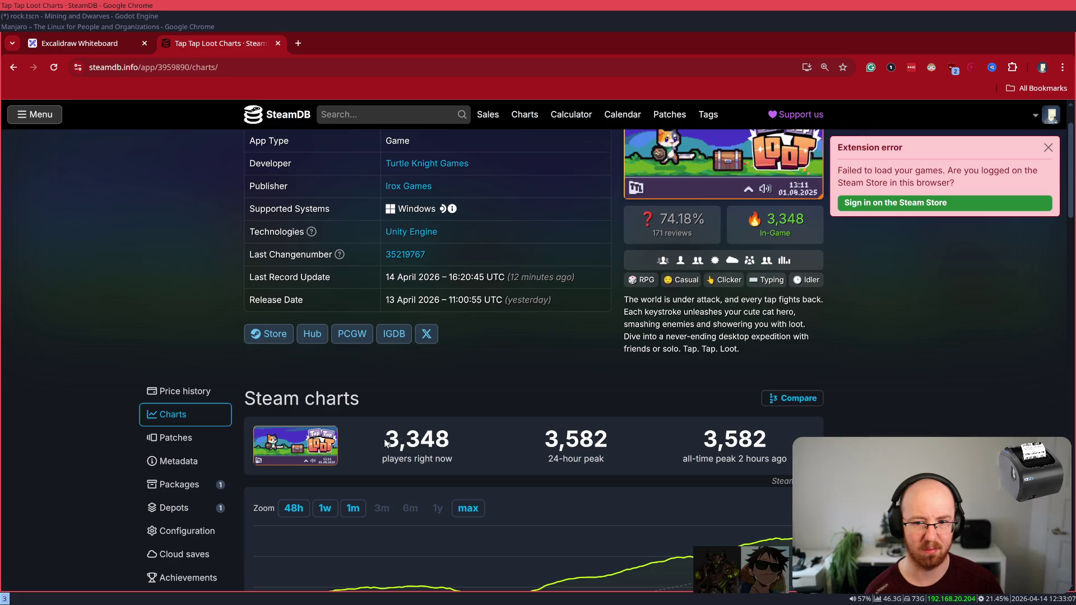
drag(385, 443, 522, 469)
click(523, 466)
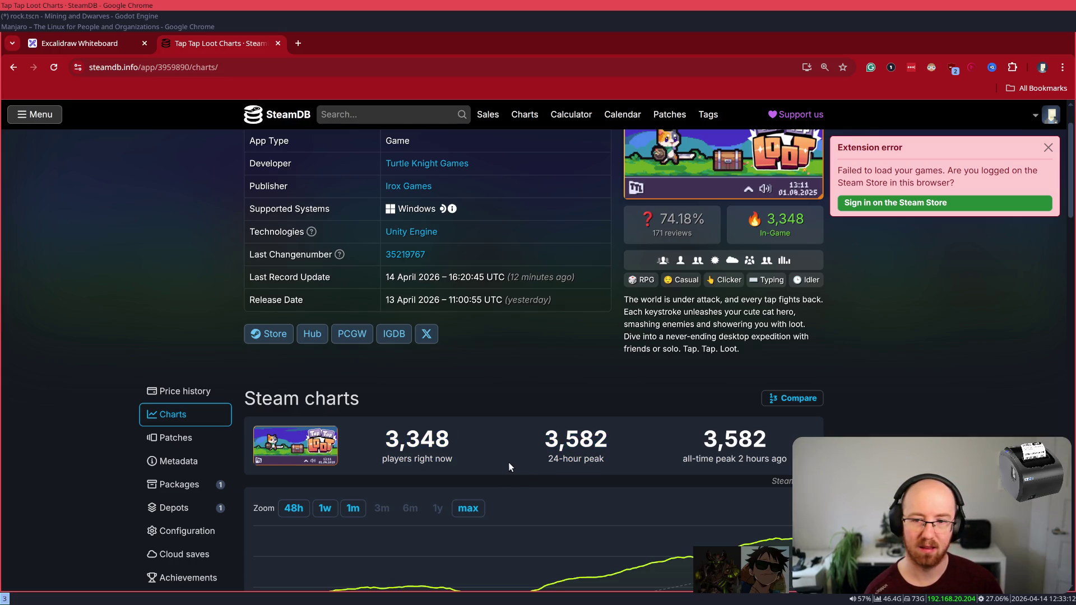
scroll(508, 466, down, 3)
scroll(509, 466, up, 4)
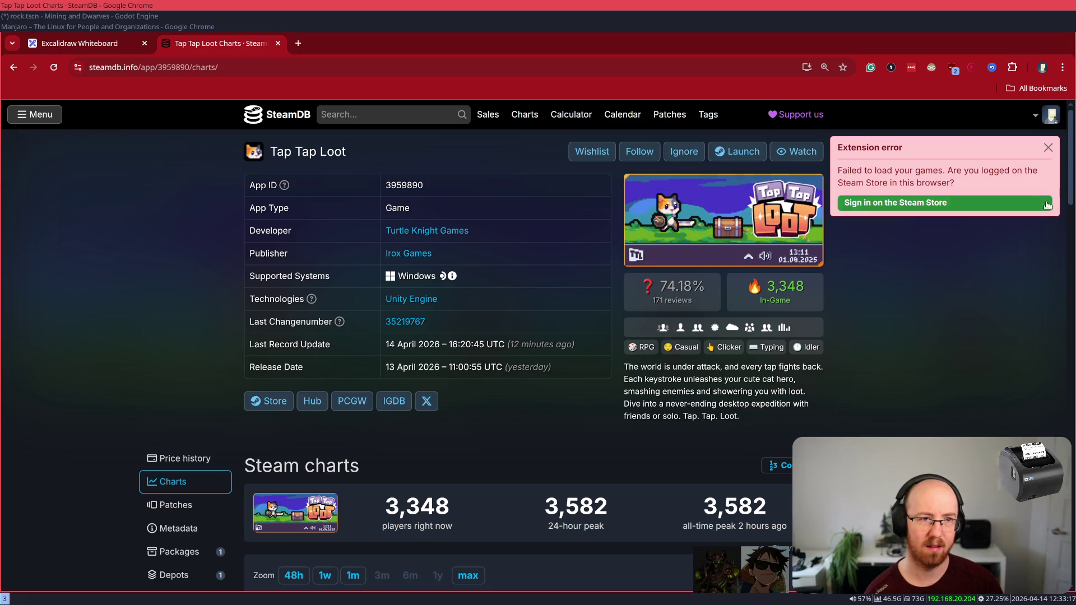
click(1047, 148)
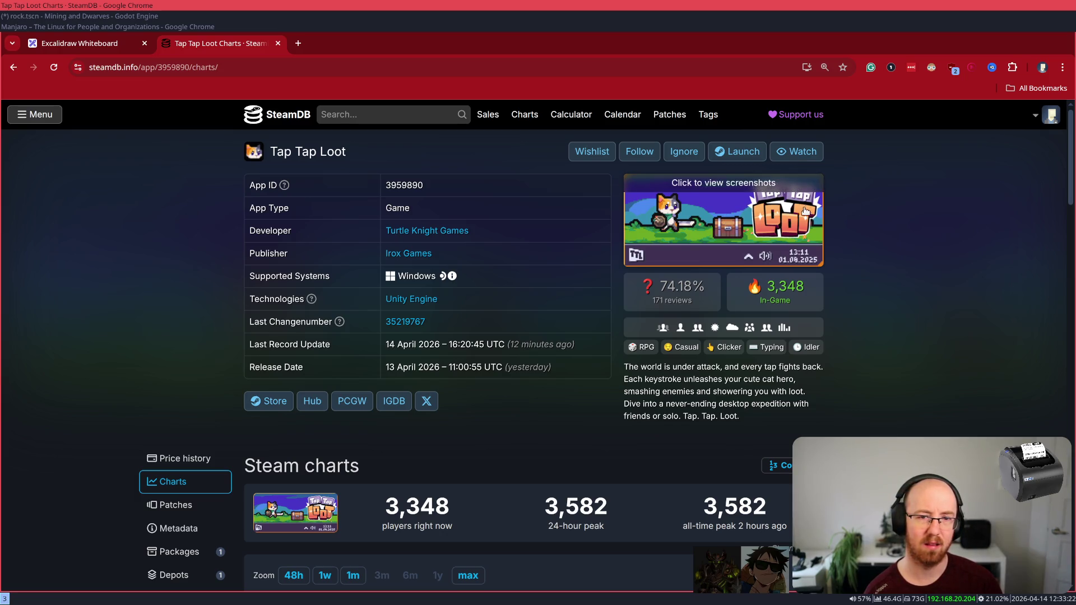
- Search SteamDB for Bongo Cat, view its full-history player chart, then go back to Tap Tap Loot
click(347, 116)
text(am)
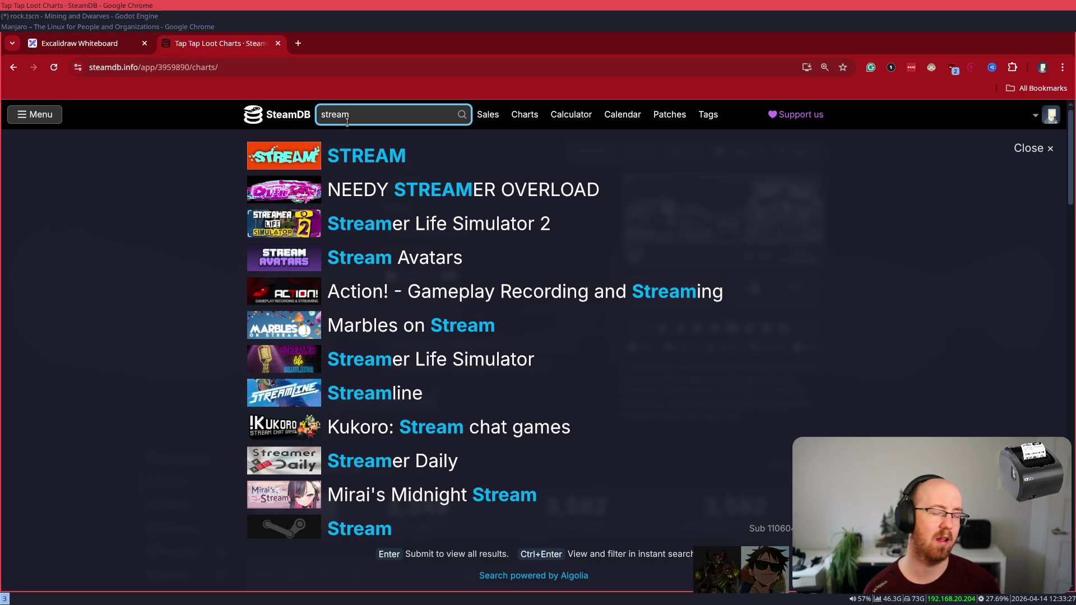
text(bongo)
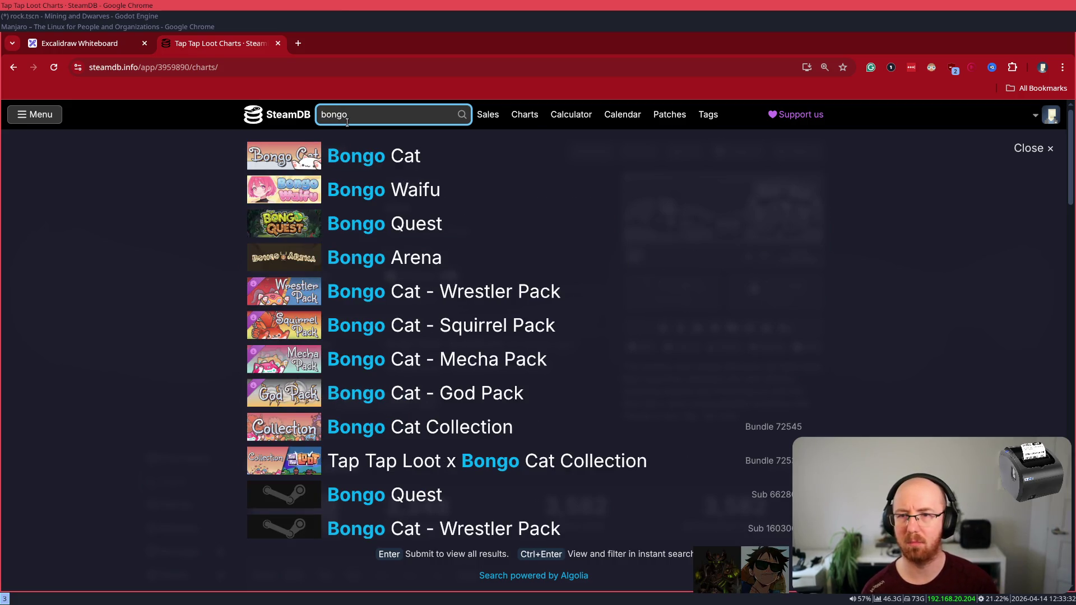
click(359, 159)
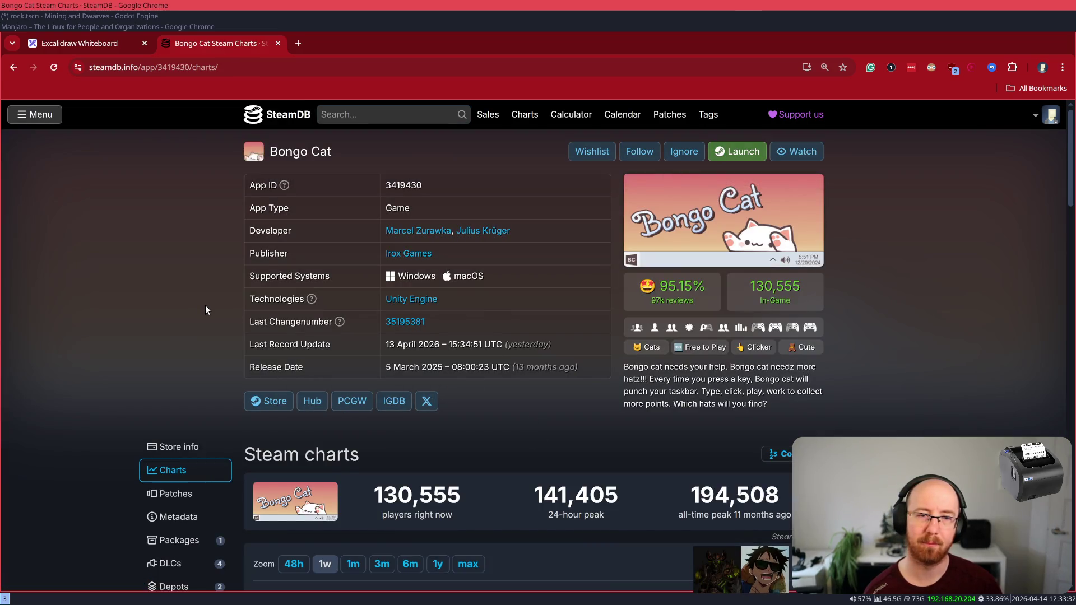
scroll(205, 304, down, 2)
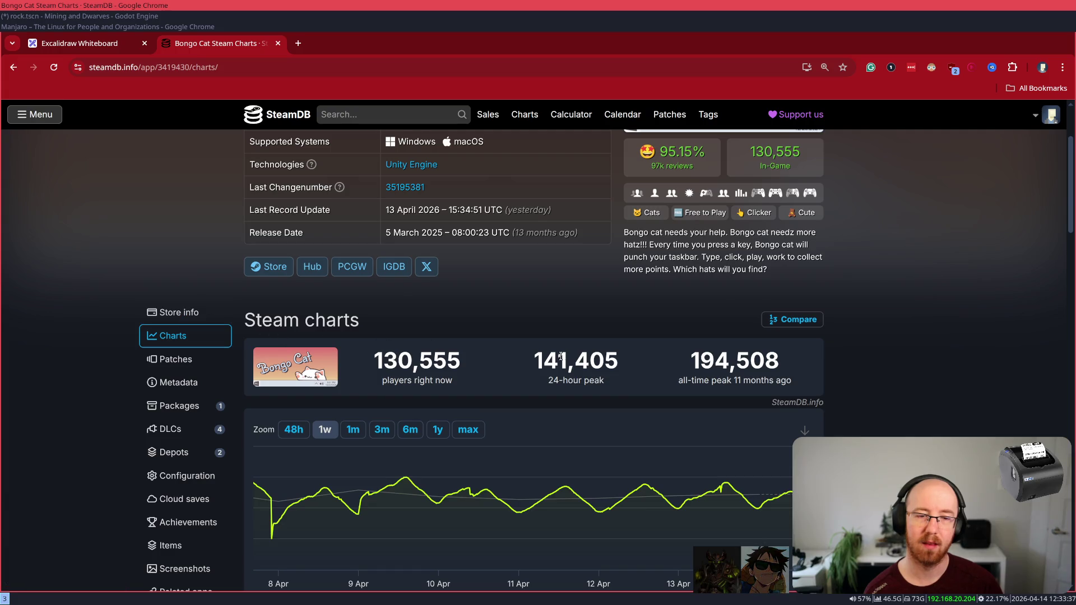
scroll(784, 209, up, 2)
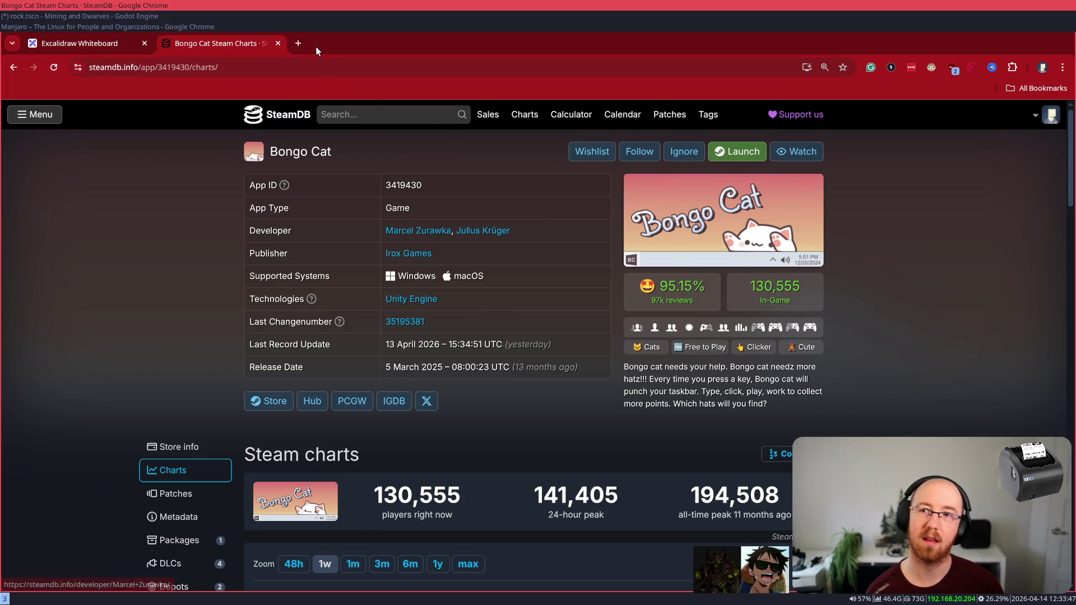
scroll(463, 240, down, 5)
click(467, 229)
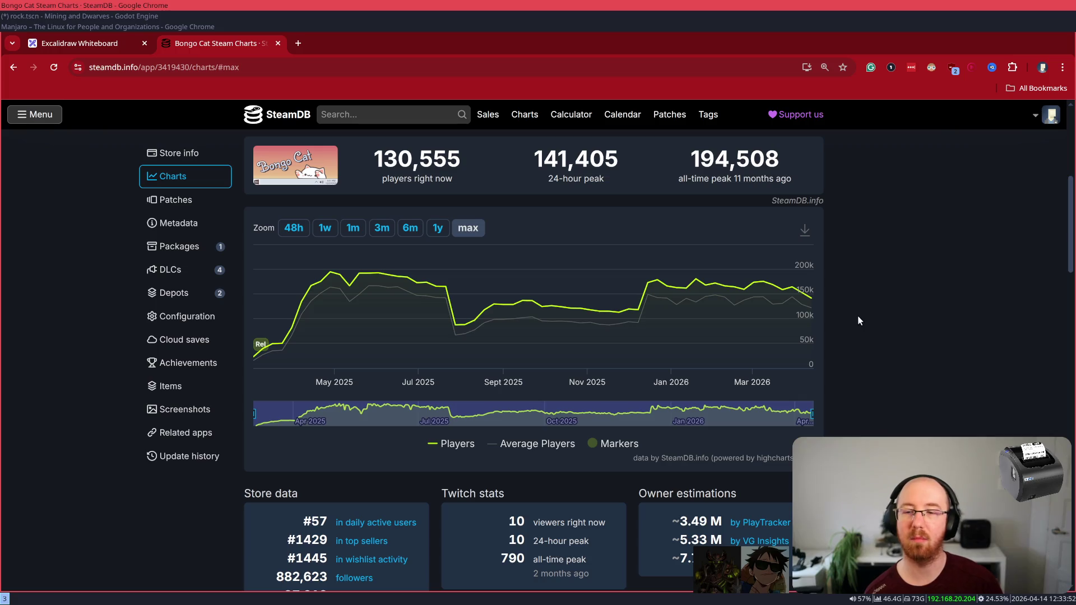
key(alt+Left)
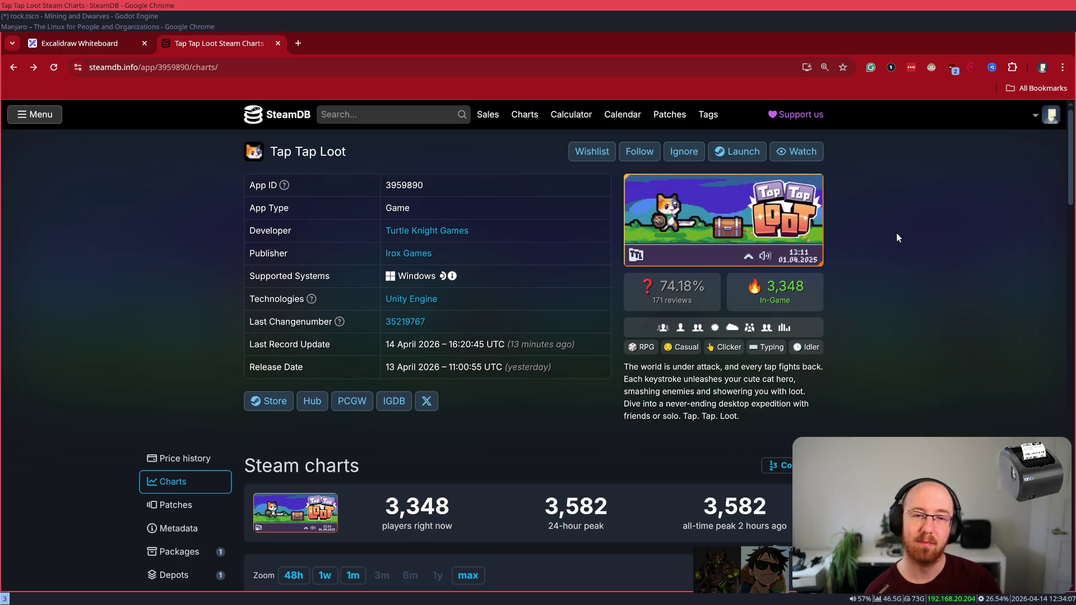
mouse_move(683, 308)
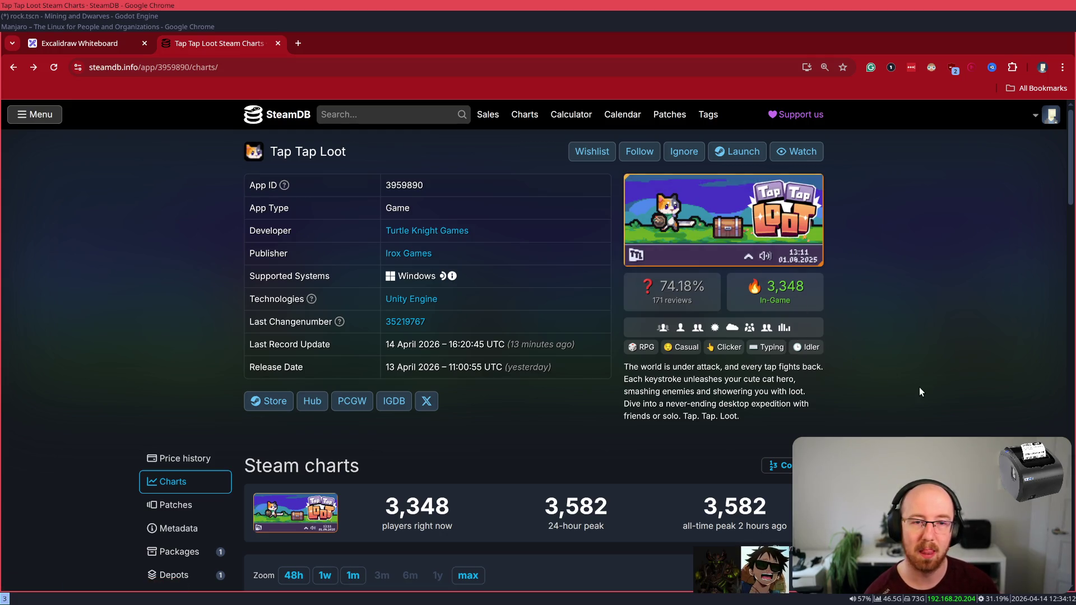
scroll(916, 385, down, 5)
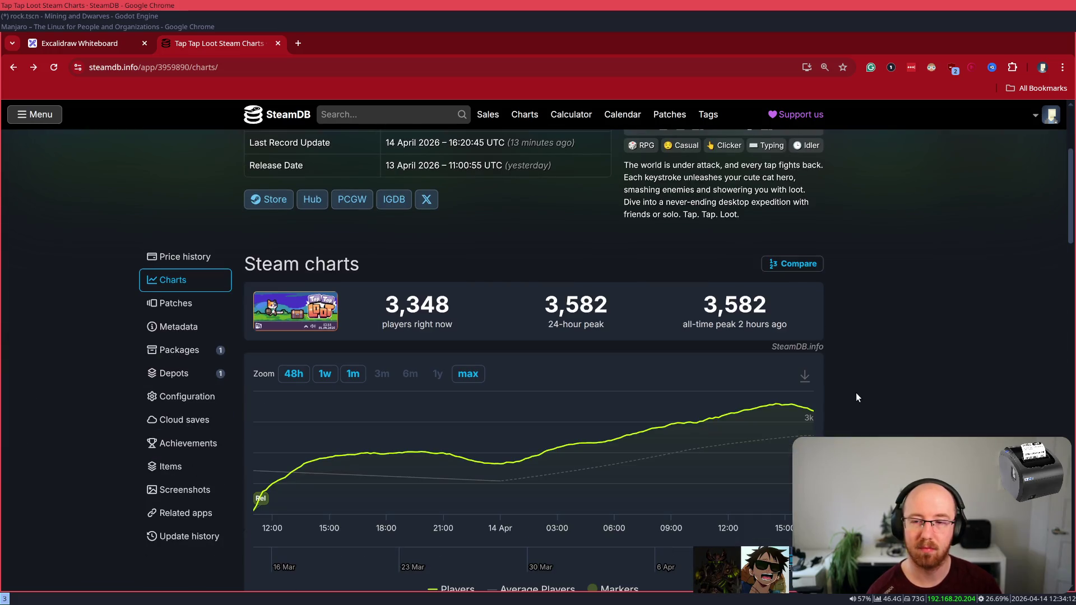
scroll(856, 392, down, 1)
scroll(853, 382, up, 3)
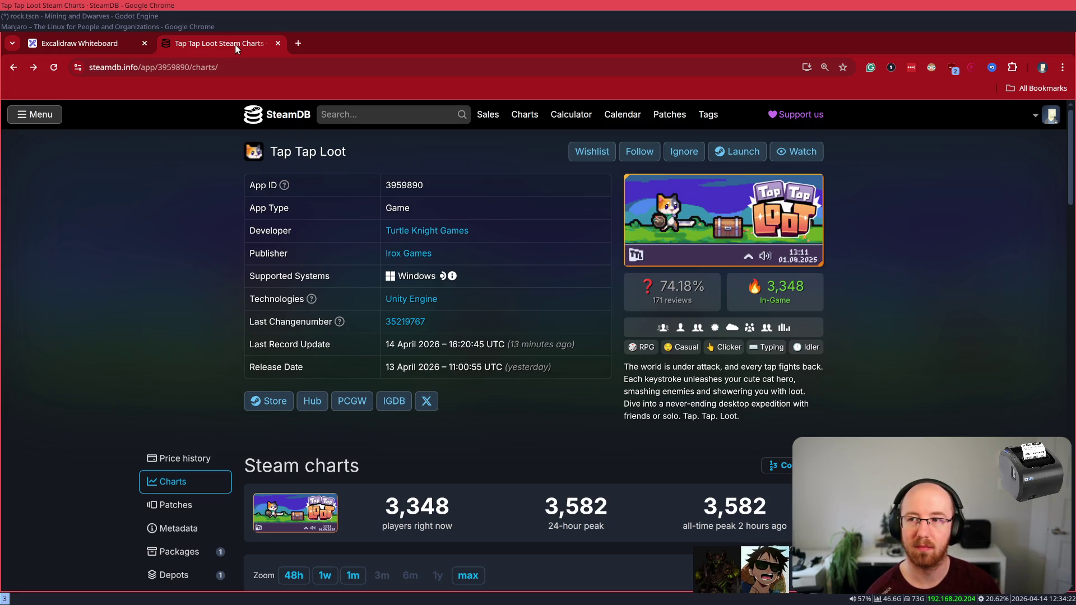
scroll(747, 474, down, 8)
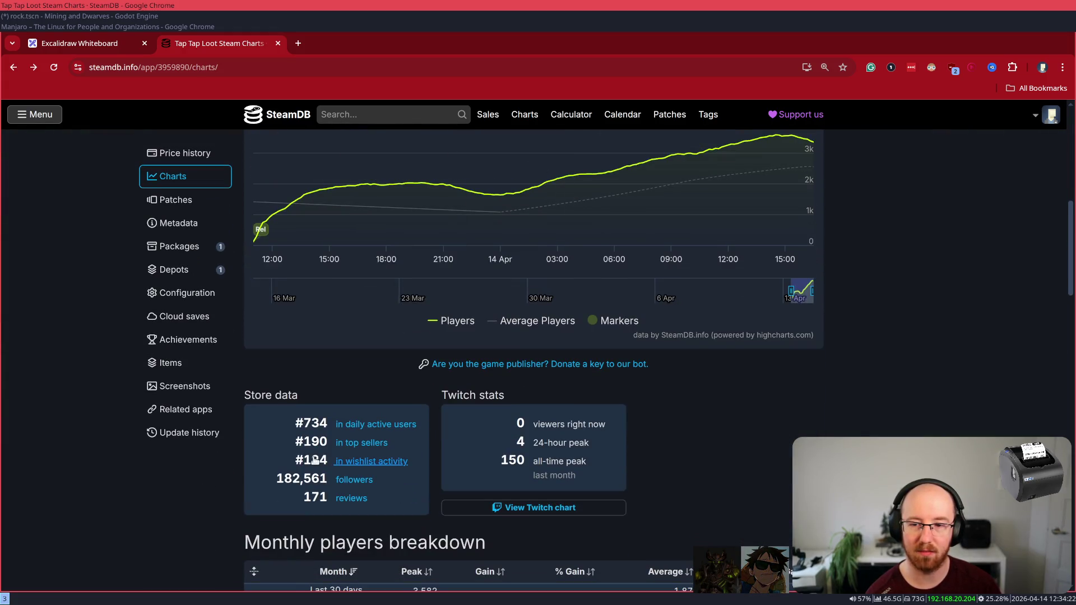
drag(406, 443, 290, 448)
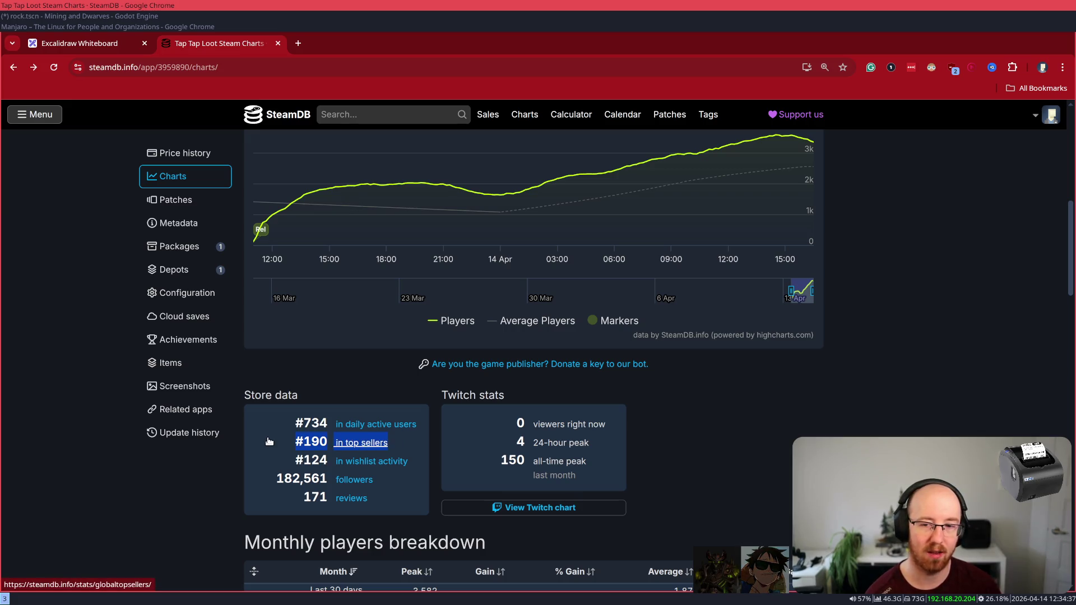
click(678, 455)
scroll(681, 463, down, 3)
scroll(681, 467, up, 6)
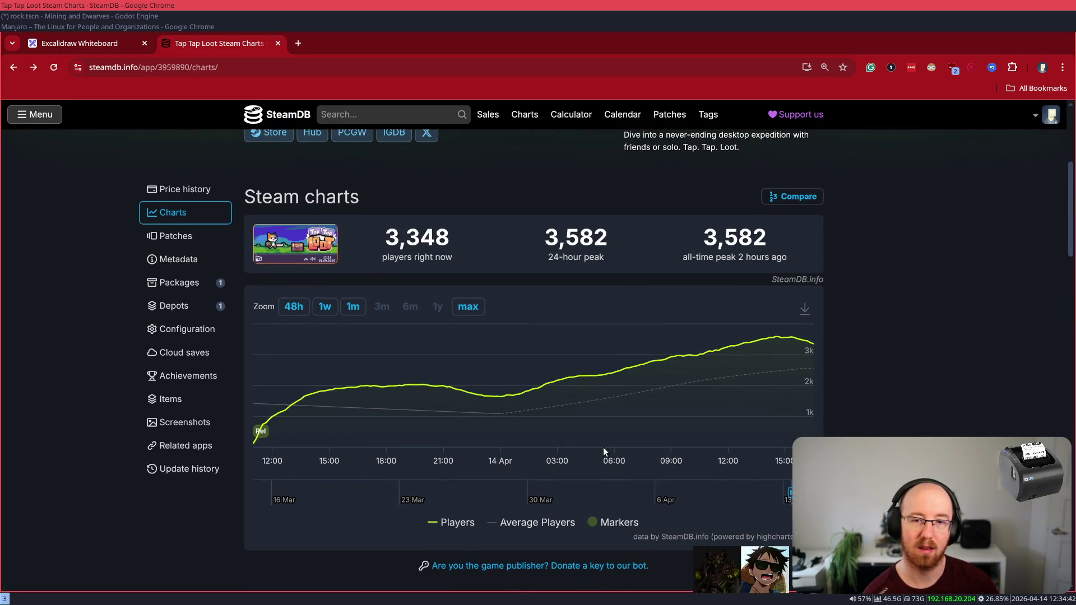
scroll(1004, 400, up, 4)
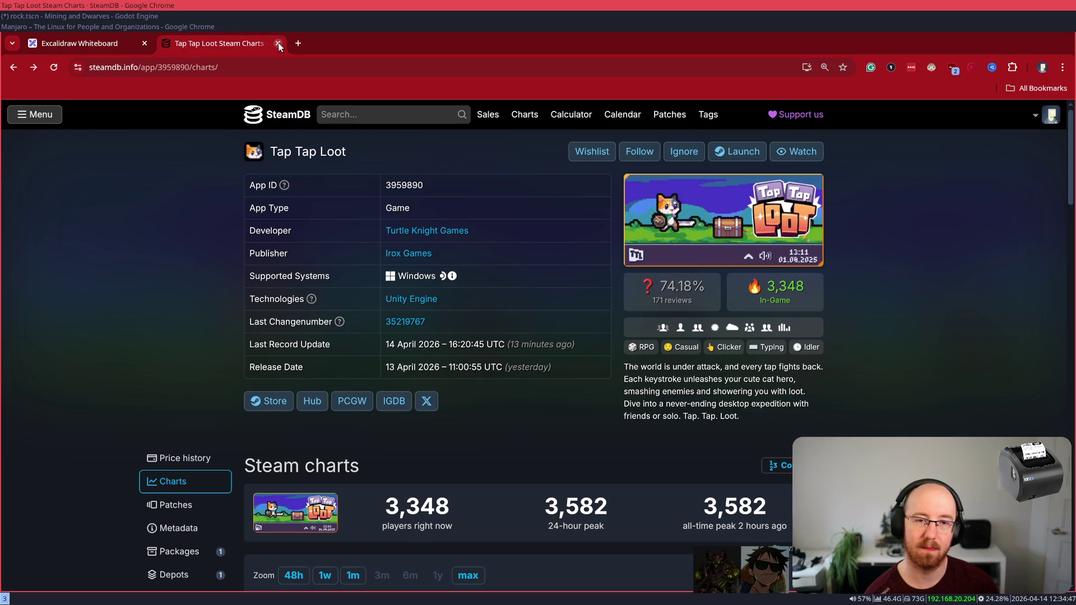
- From the SteamDB home page, open Plague Inc: Evolved's charts from Trending Games in a new tab
click(279, 121)
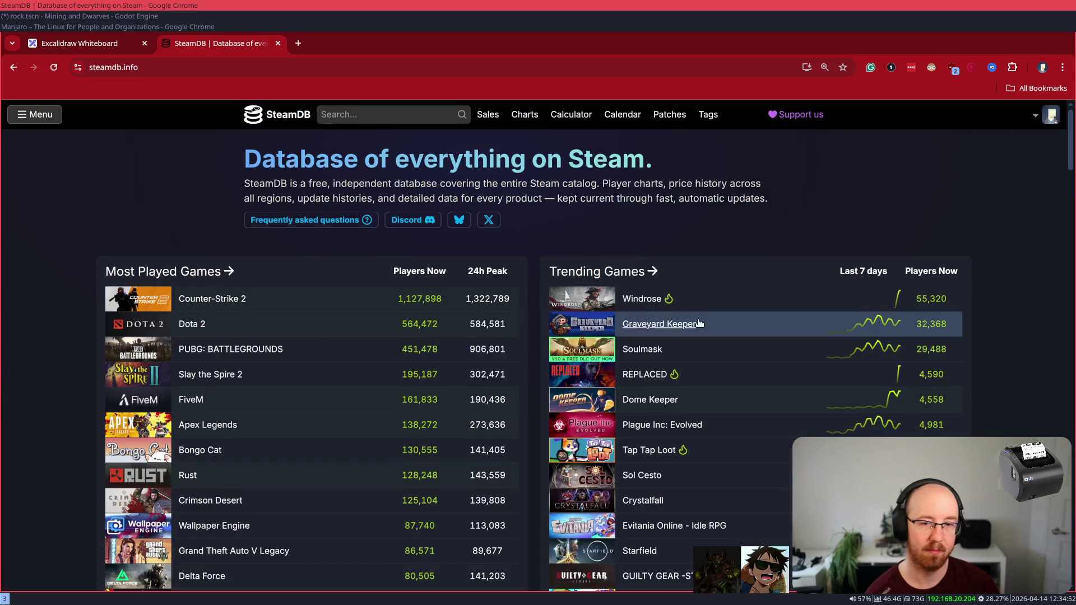
scroll(706, 328, down, 2)
mouse_move(617, 296)
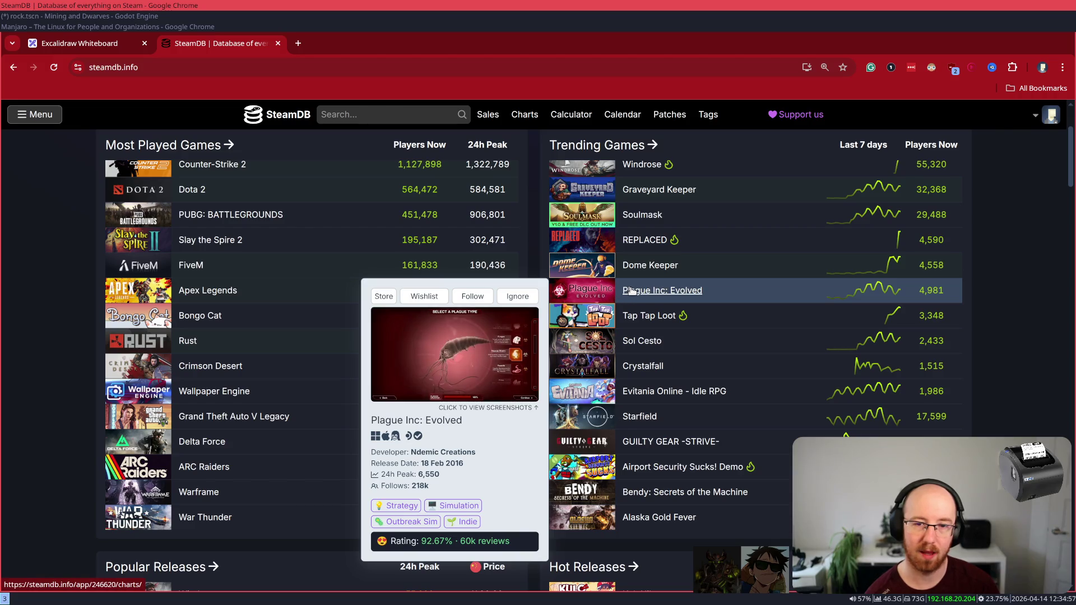
middle_click(631, 291)
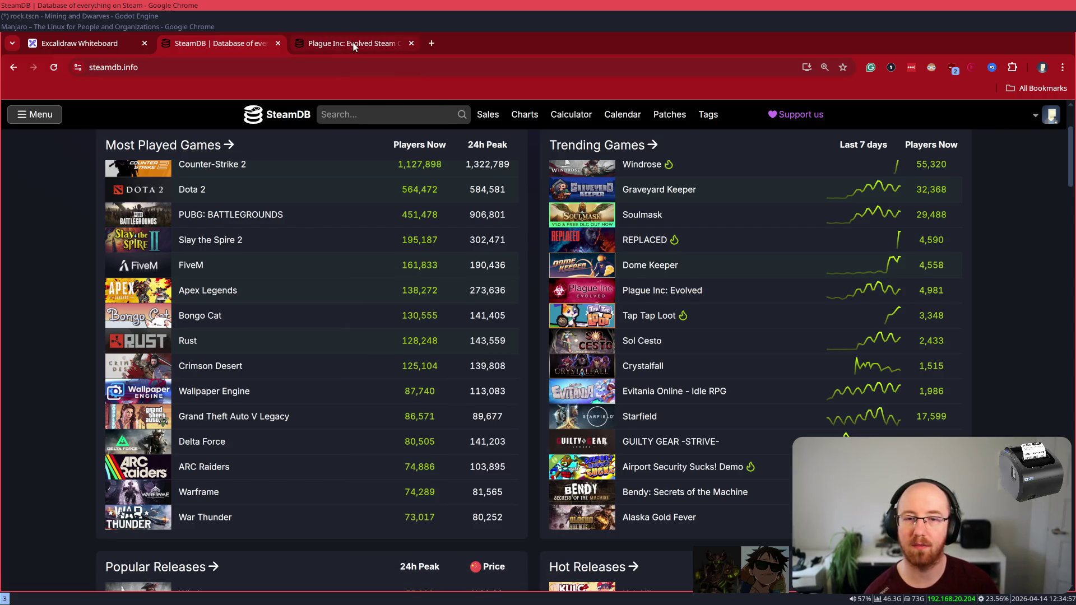
click(353, 45)
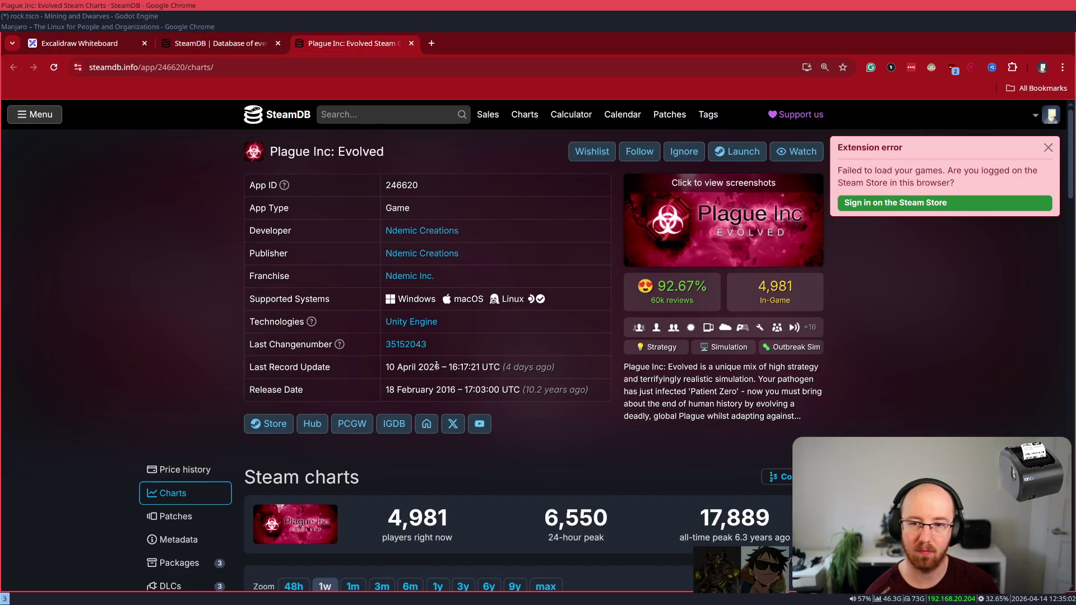
- Check the last record update date and step the player chart through 1m, 3m and 3y
drag(274, 368, 416, 370)
click(416, 370)
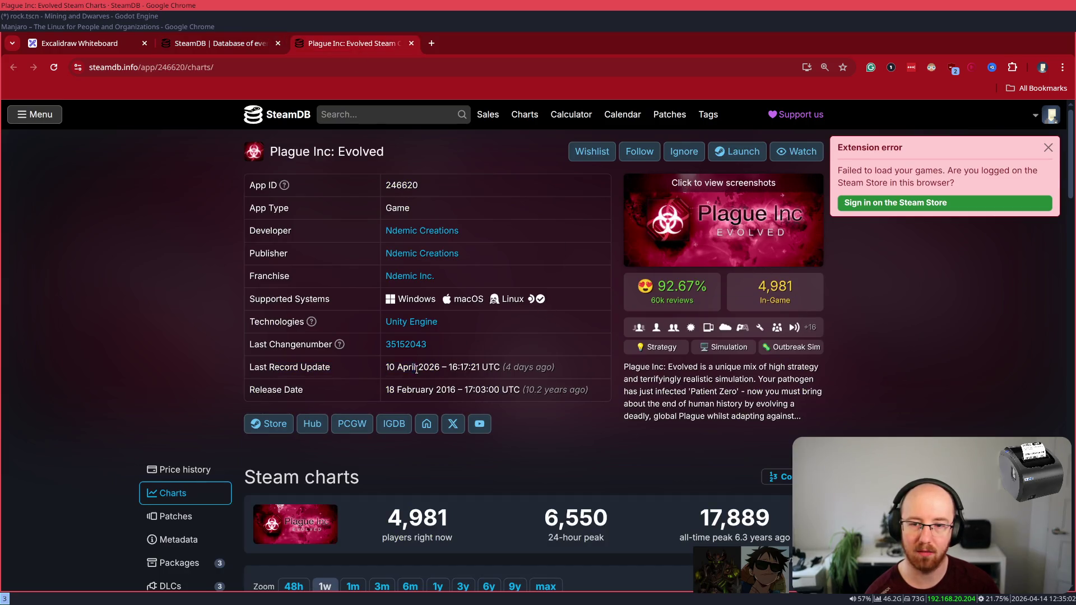
scroll(509, 416, down, 3)
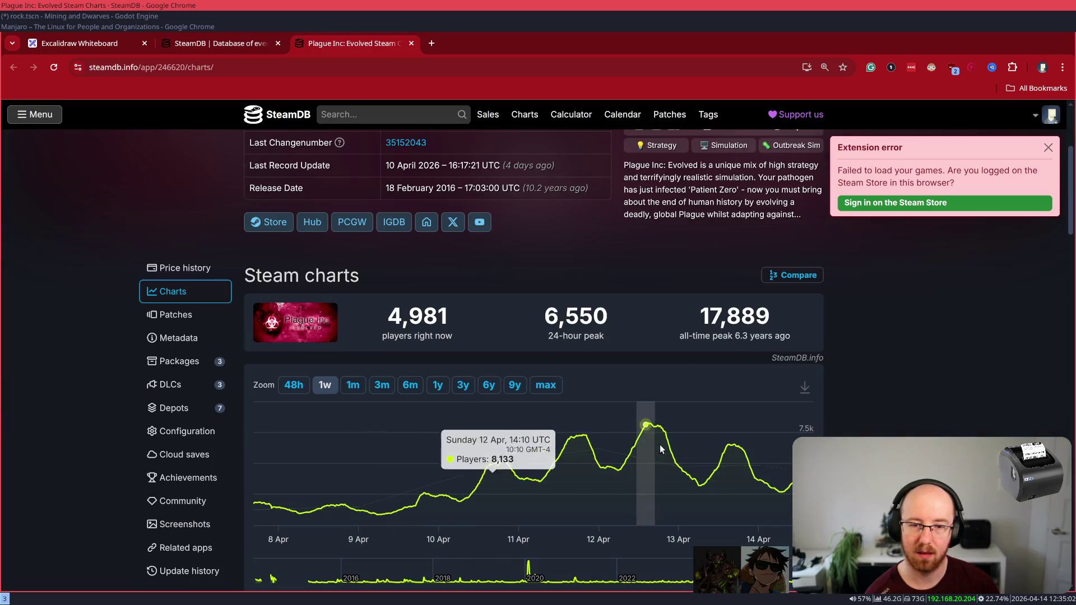
click(361, 385)
click(381, 385)
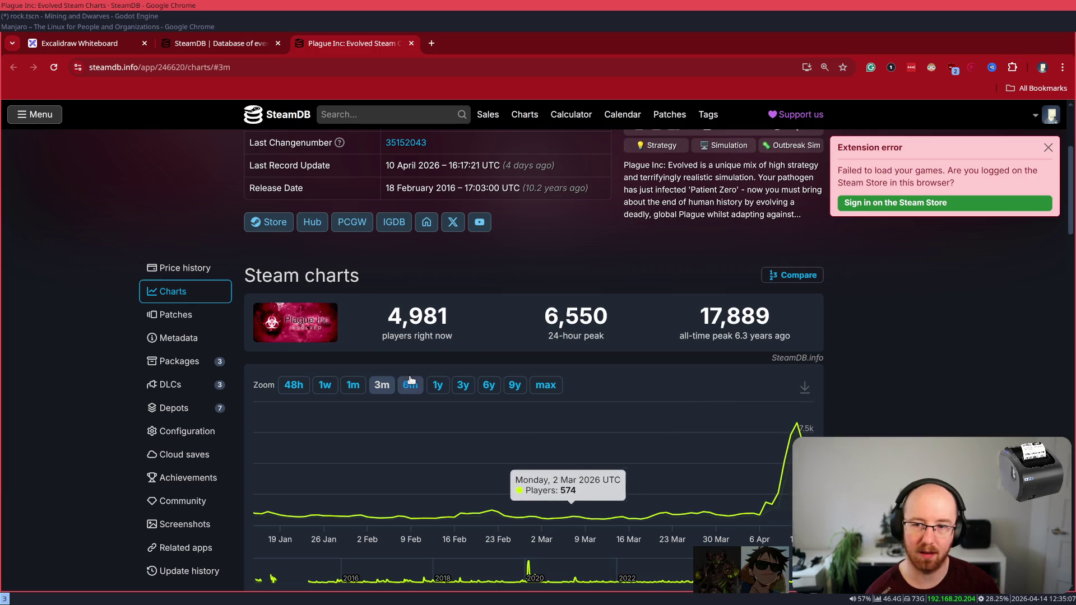
click(457, 387)
- Note the #51 top sellers ranking and open the game's Steam store page in a new tab
mouse_move(810, 429)
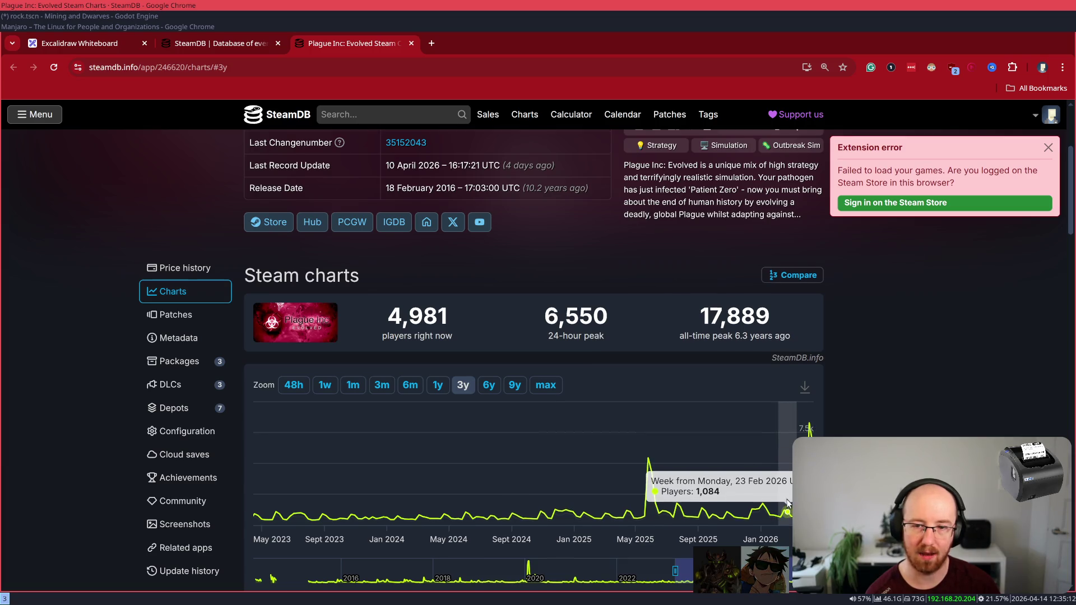
scroll(787, 502, down, 3)
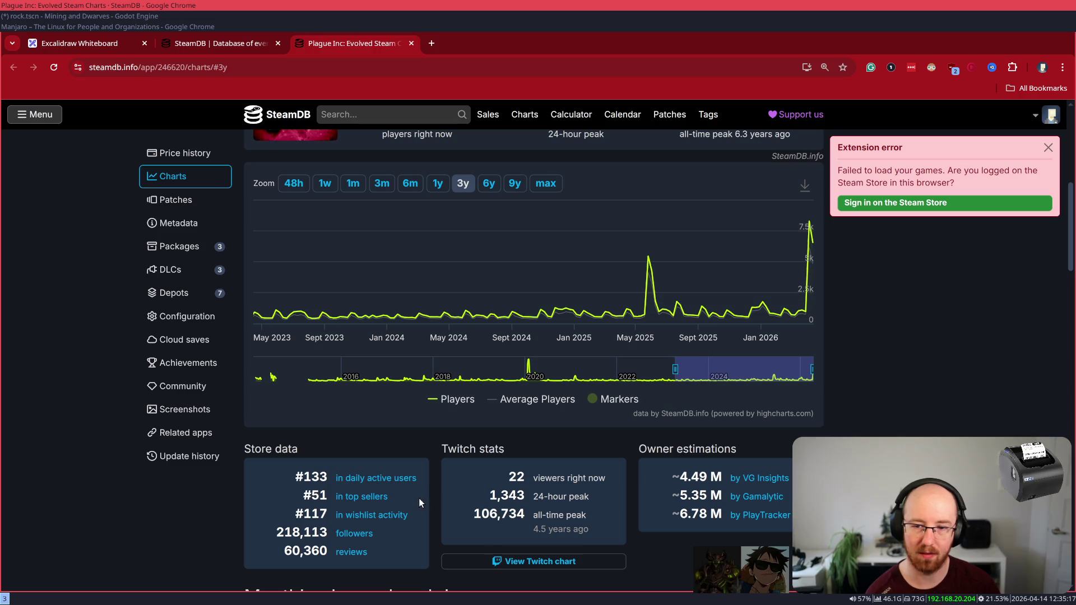
drag(392, 493, 299, 495)
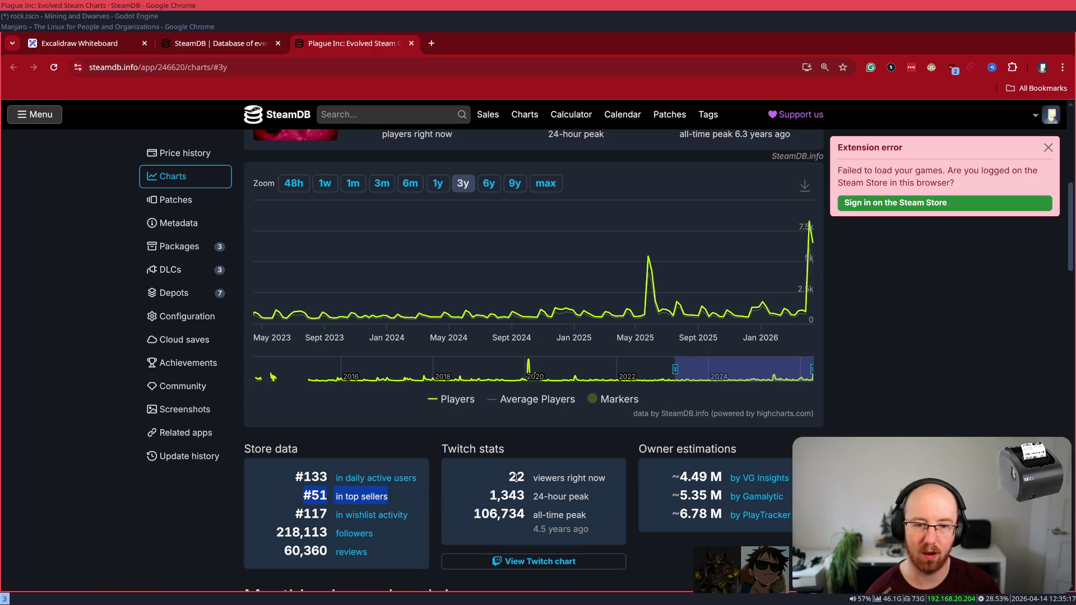
scroll(562, 487, up, 5)
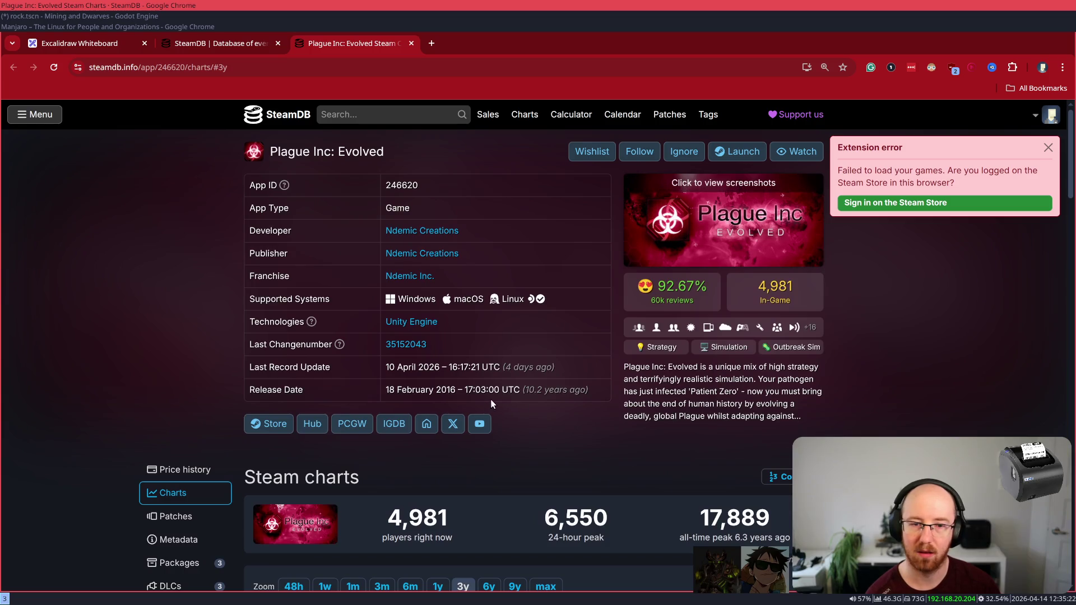
middle_click(268, 424)
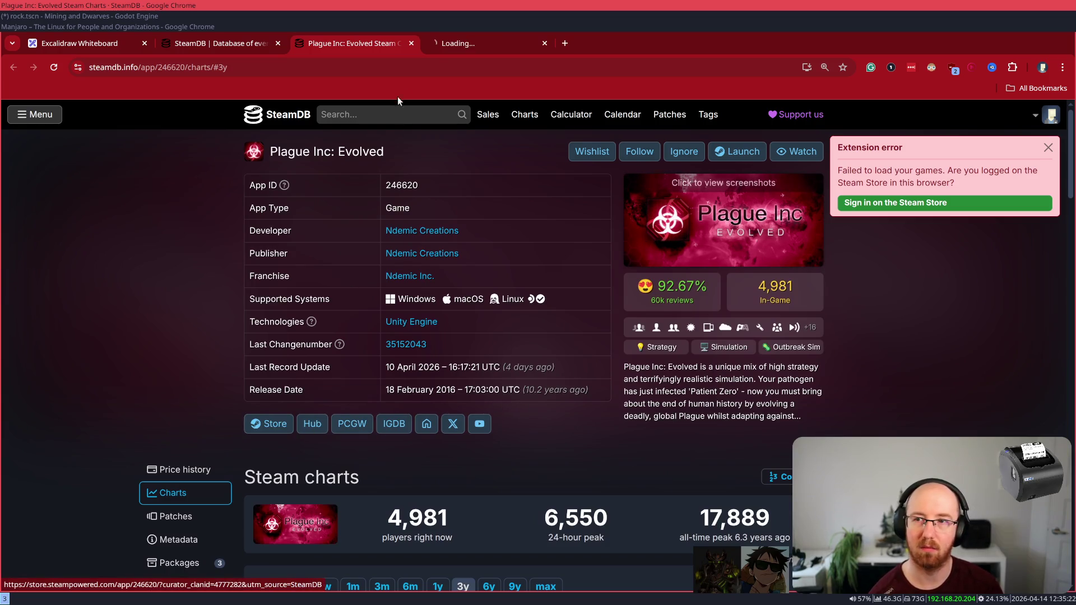
- Switch to the Plague Inc: Evolved Steam tab and scroll to its editions, discounted to CDN$ 3.89
click(454, 44)
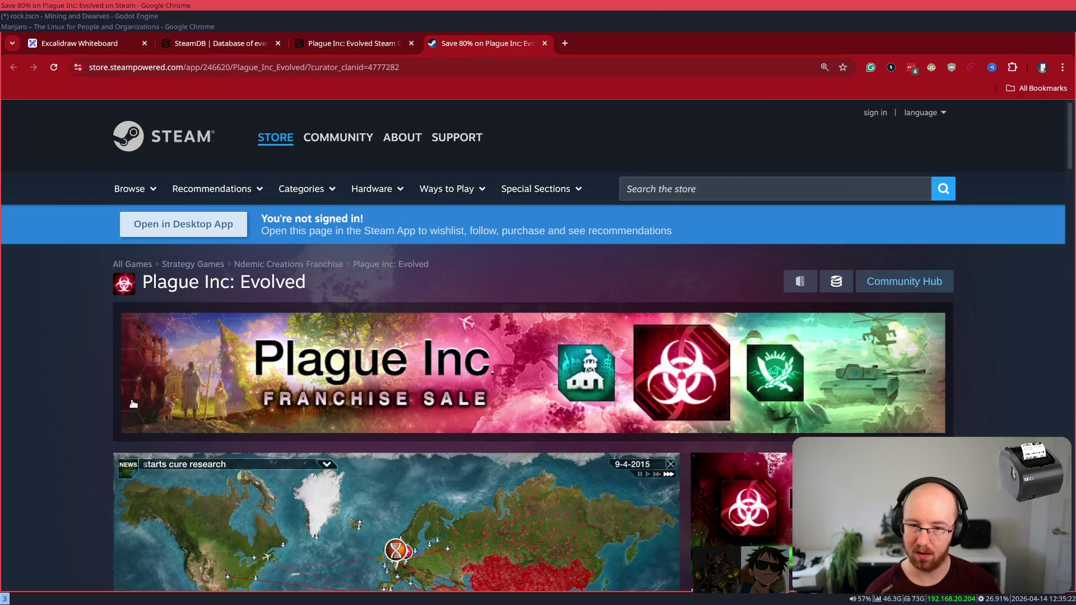
scroll(155, 402, down, 10)
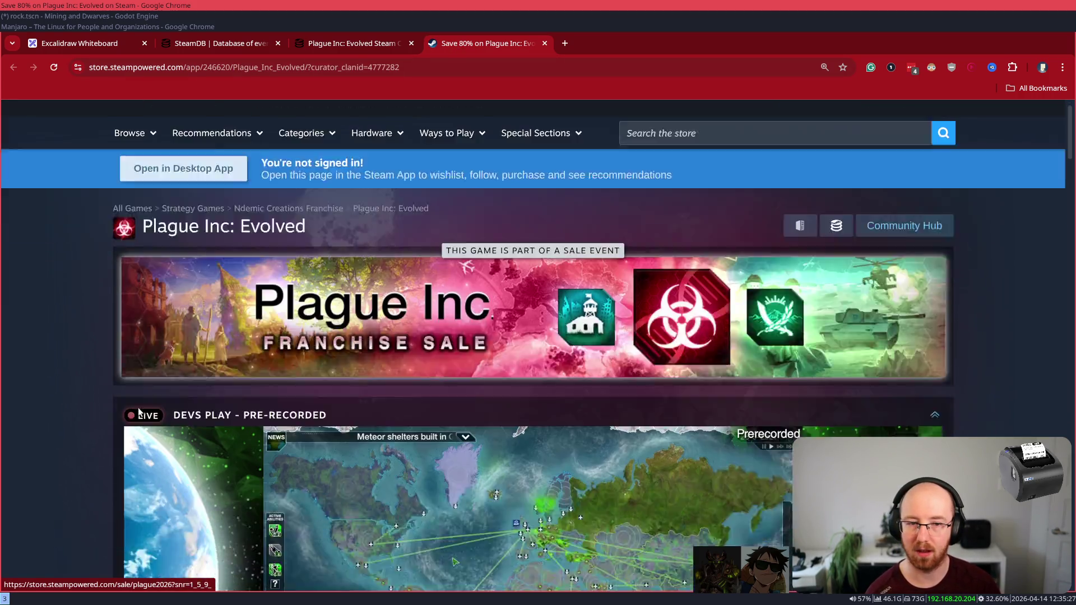
scroll(147, 401, down, 6)
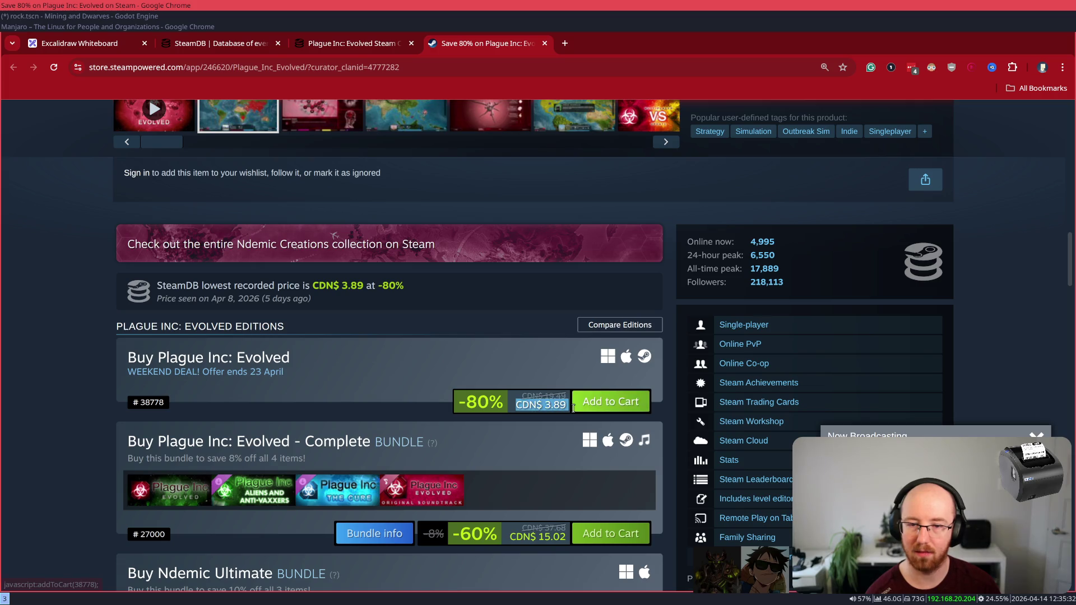
drag(566, 407, 540, 395)
click(45, 413)
scroll(77, 397, down, 3)
scroll(149, 381, up, 3)
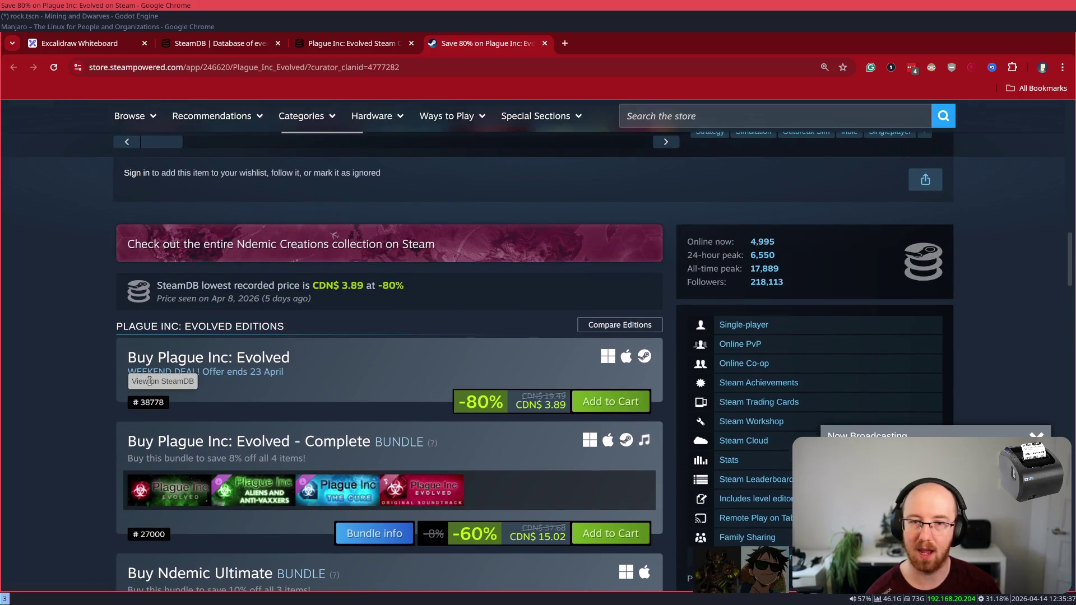